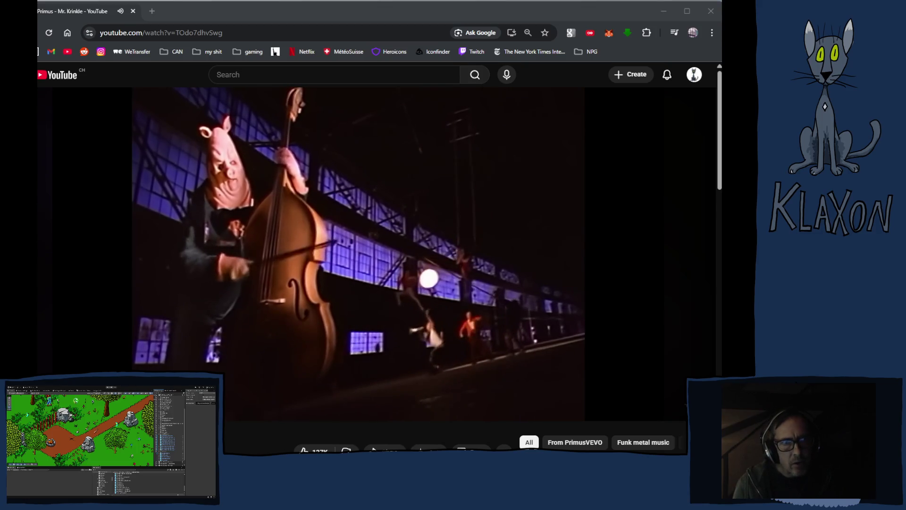
{"action": "left_click", "coordinate": [413, 14]}
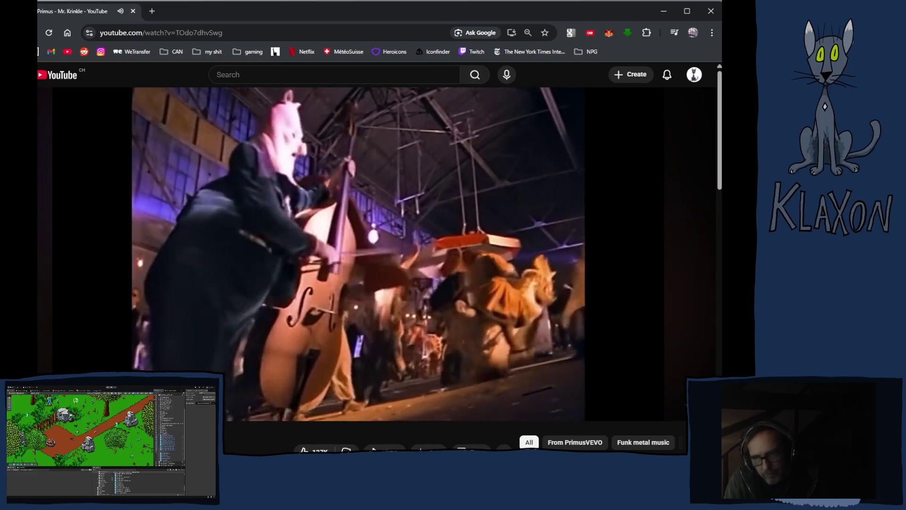
{"action": "mouse_move", "coordinate": [369, 333]}
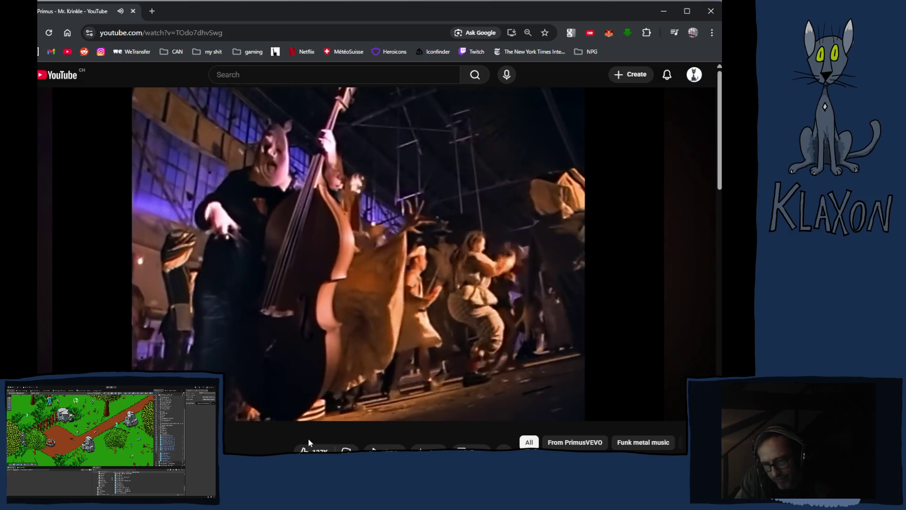
Scroll down the Mr. Krinkle video page to its viewer comments and recommended videos.
{"action": "scroll", "coordinate": [329, 431], "scroll_direction": "down", "scroll_amount": 2}
{"action": "scroll", "coordinate": [329, 424], "scroll_direction": "down", "scroll_amount": 10}
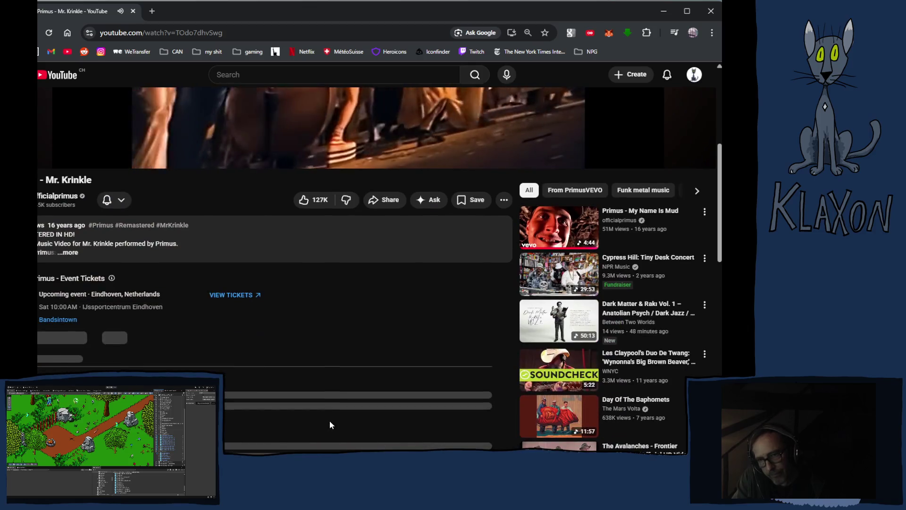
{"action": "scroll", "coordinate": [326, 413], "scroll_direction": "down", "scroll_amount": 2}
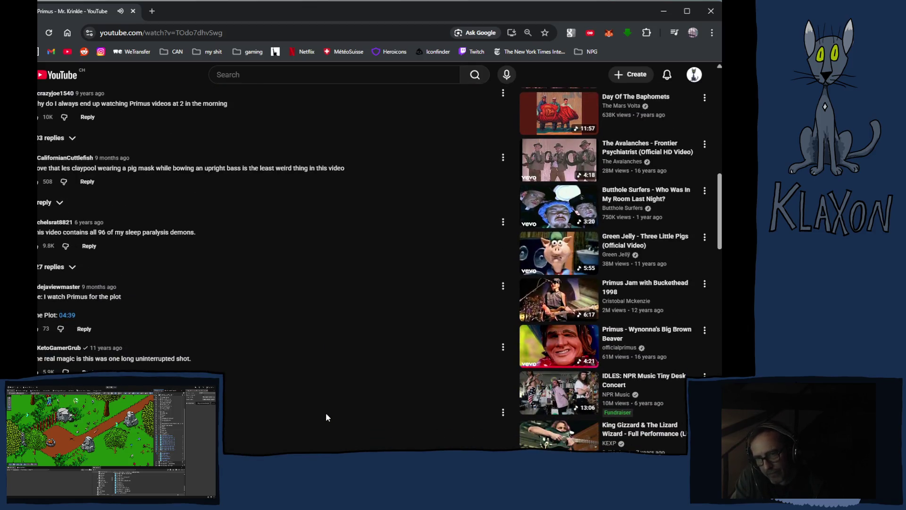
{"action": "scroll", "coordinate": [324, 413], "scroll_direction": "down", "scroll_amount": 2}
{"action": "scroll", "coordinate": [337, 407], "scroll_direction": "down", "scroll_amount": 5}
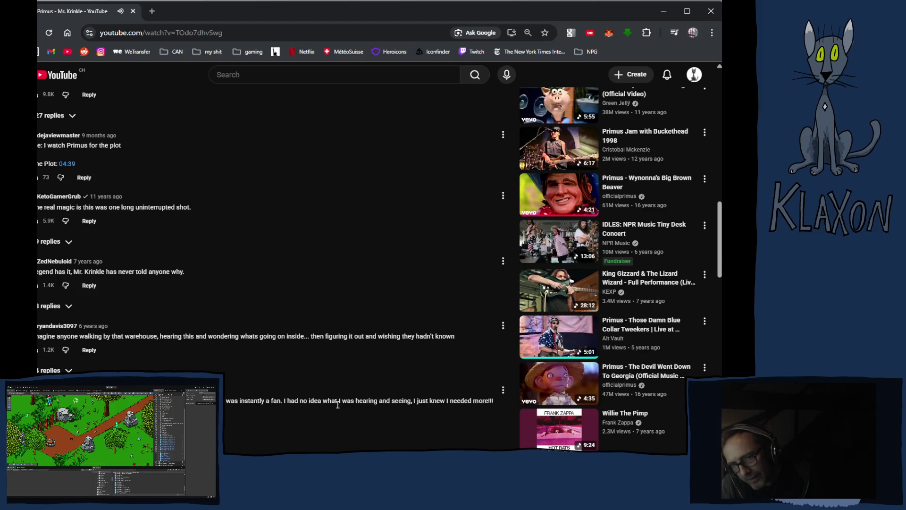
{"action": "scroll", "coordinate": [349, 401], "scroll_direction": "down", "scroll_amount": 2}
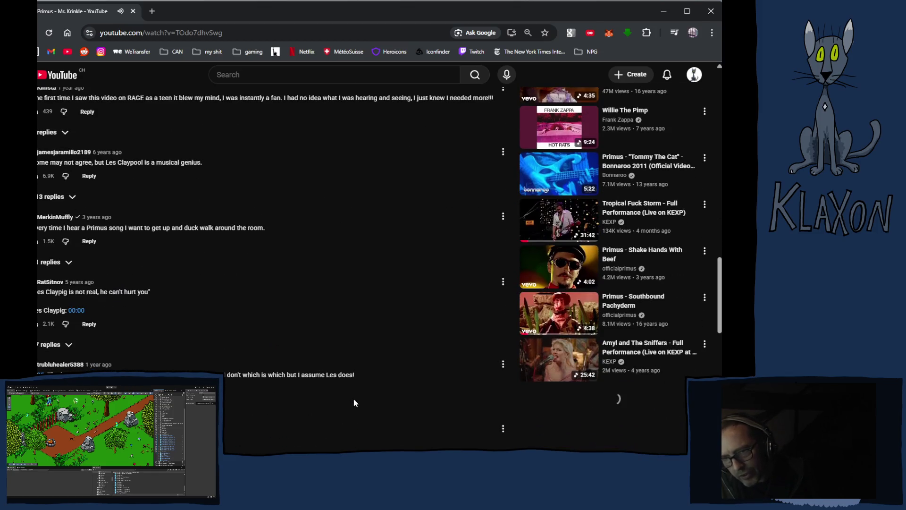
Play 'Primus - Southbound Pachyderm' from the recommended videos list.
{"action": "left_click", "coordinate": [541, 309]}
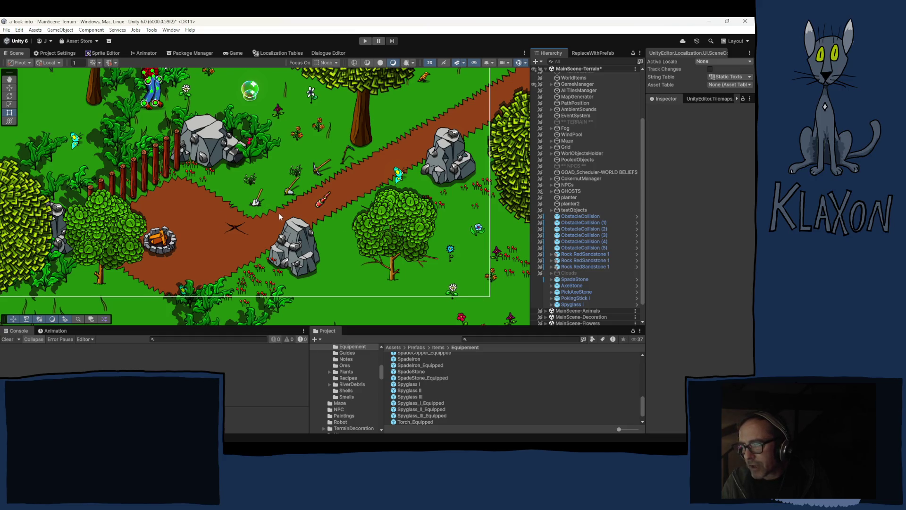
Inspect the SpadeStone pickup's Saveable Item Entity settings in the Inspector.
{"action": "scroll", "coordinate": [279, 213], "scroll_direction": "down", "scroll_amount": 5}
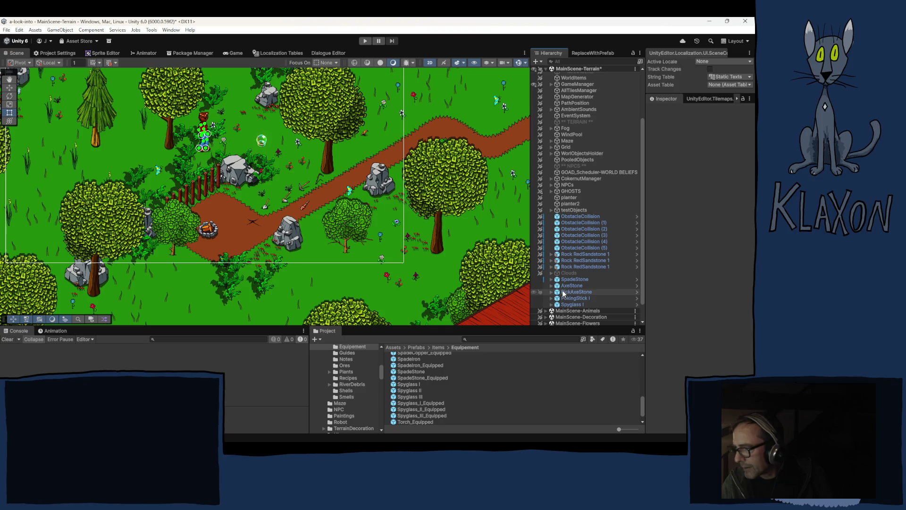
{"action": "left_click", "coordinate": [572, 279]}
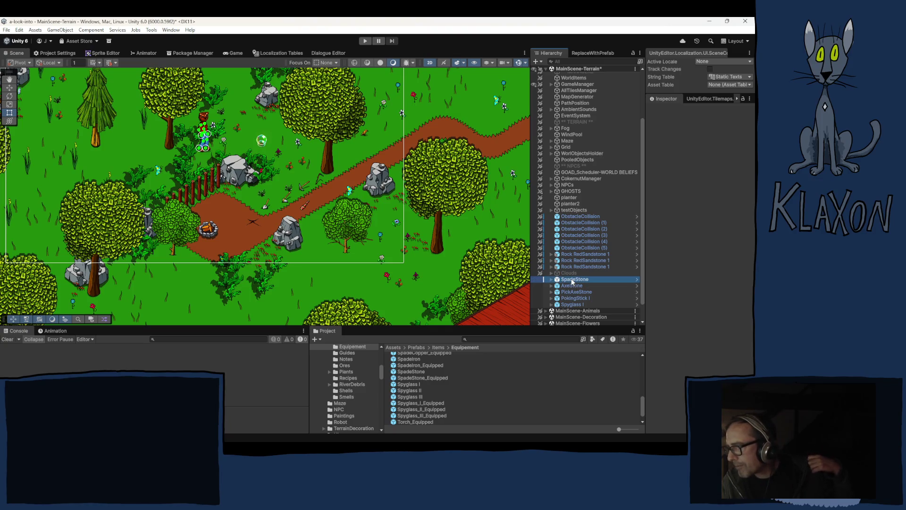
{"action": "scroll", "coordinate": [680, 302], "scroll_direction": "down", "scroll_amount": 5}
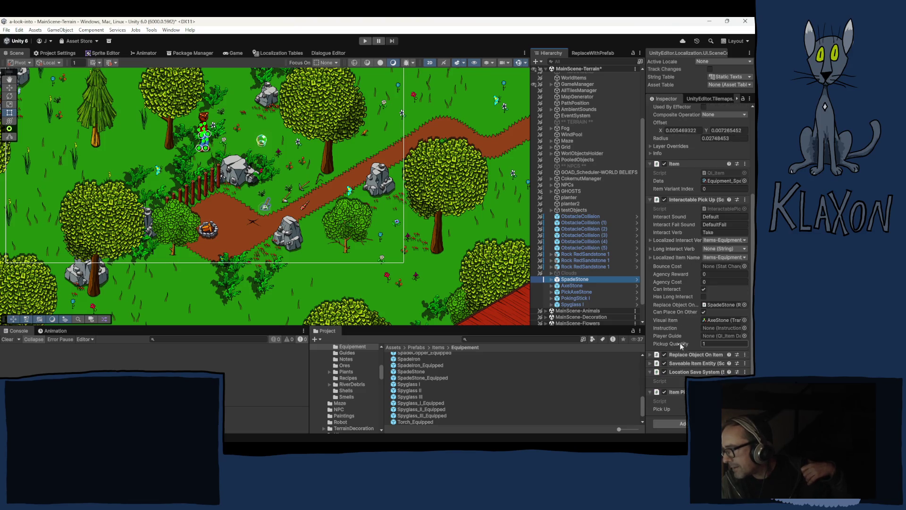
{"action": "left_click", "coordinate": [687, 363]}
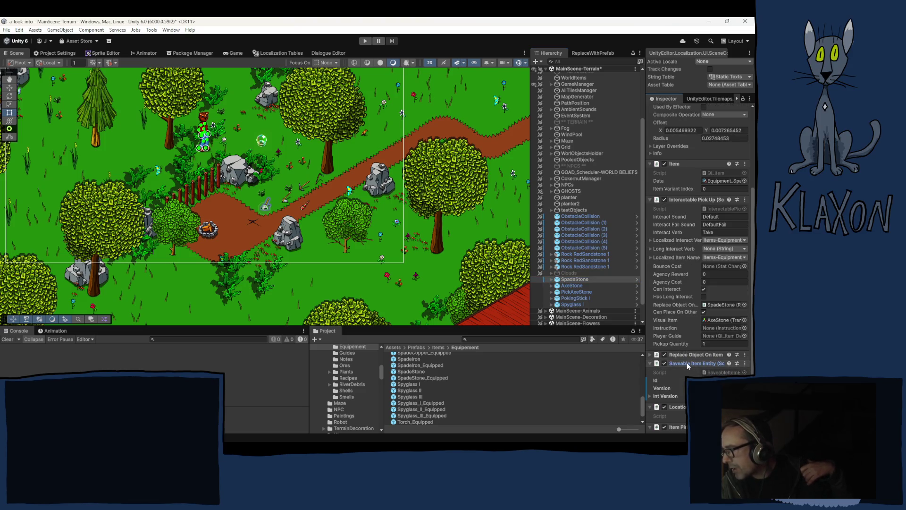
Select AxeStone, with its save Id still blank, and switch to the Move tool.
{"action": "left_click", "coordinate": [568, 286]}
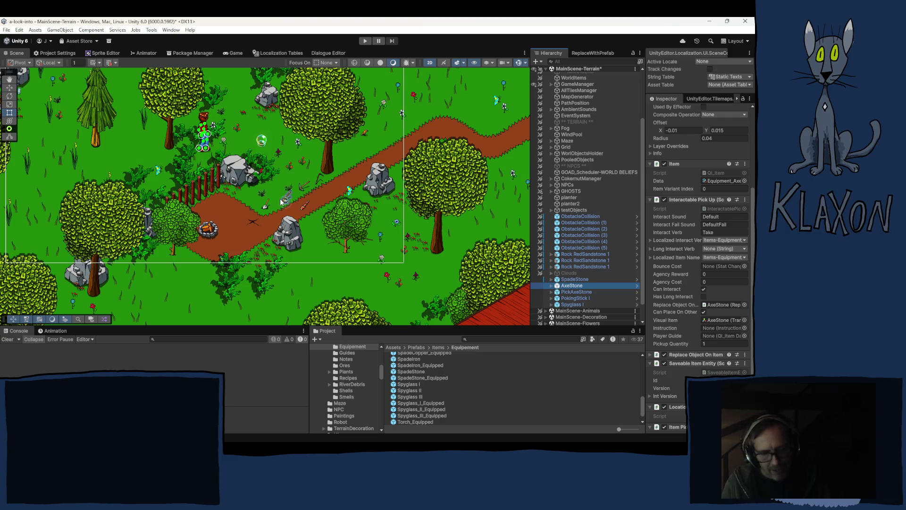
{"action": "key", "text": "w"}
{"action": "scroll", "coordinate": [330, 213], "scroll_direction": "down", "scroll_amount": 3}
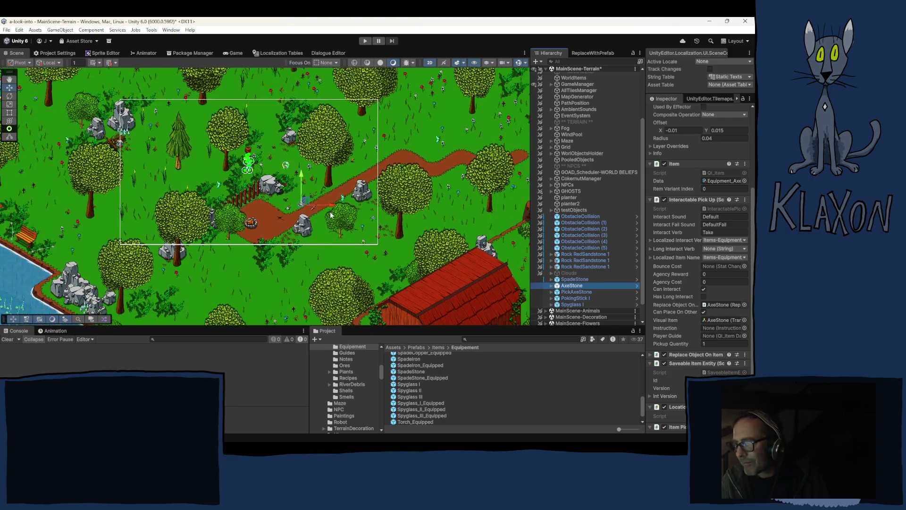
{"action": "left_click", "coordinate": [433, 173]}
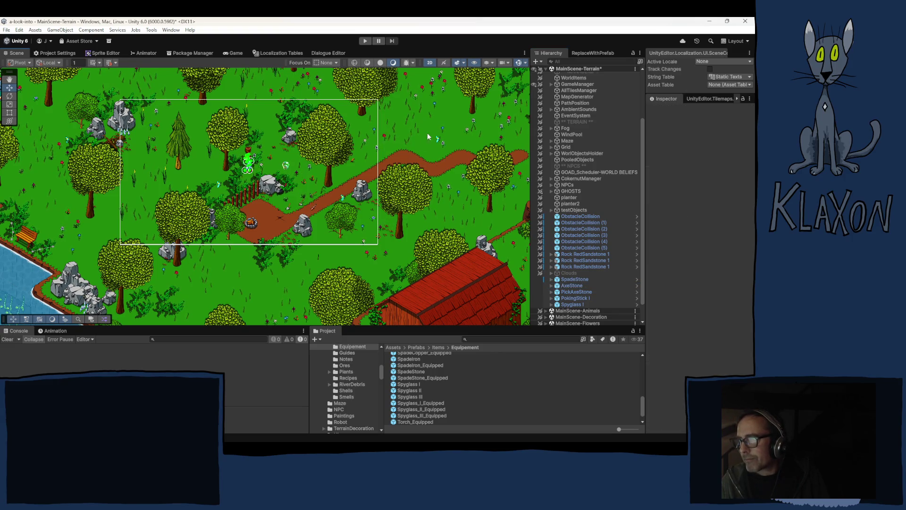
{"action": "mouse_move", "coordinate": [427, 136]}
{"action": "left_mouse_down"}
{"action": "mouse_move", "coordinate": [412, 148]}
{"action": "mouse_move", "coordinate": [408, 174]}
{"action": "mouse_move", "coordinate": [305, 277]}
{"action": "mouse_move", "coordinate": [239, 172]}
{"action": "left_mouse_up"}
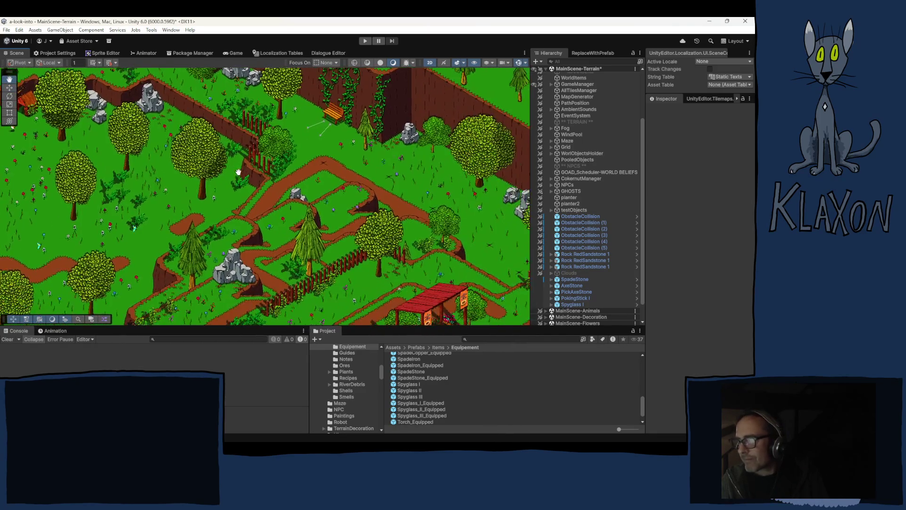
{"action": "mouse_move", "coordinate": [328, 222]}
{"action": "left_mouse_down"}
{"action": "mouse_move", "coordinate": [274, 152]}
{"action": "mouse_move", "coordinate": [263, 121]}
{"action": "left_mouse_up"}
{"action": "mouse_move", "coordinate": [406, 259]}
{"action": "left_mouse_down"}
{"action": "mouse_move", "coordinate": [368, 184]}
{"action": "mouse_move", "coordinate": [306, 160]}
{"action": "left_mouse_up"}
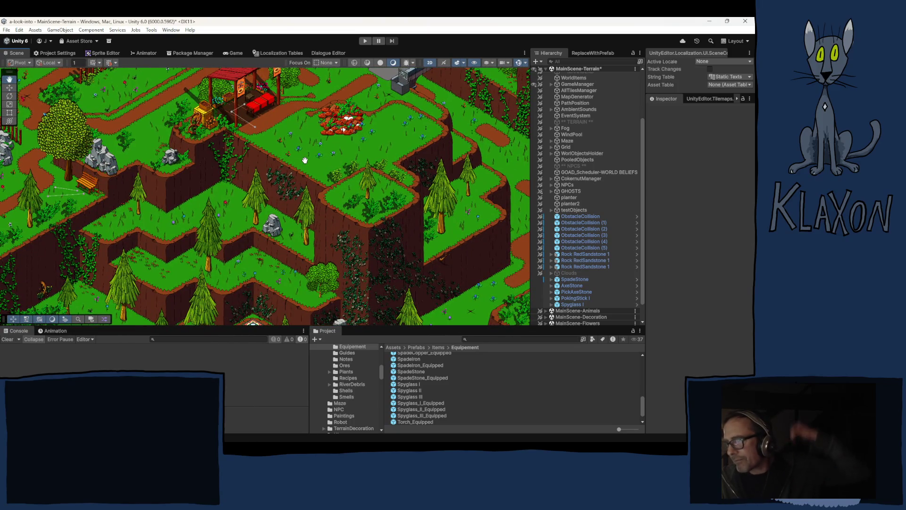
{"action": "key", "text": "Down"}
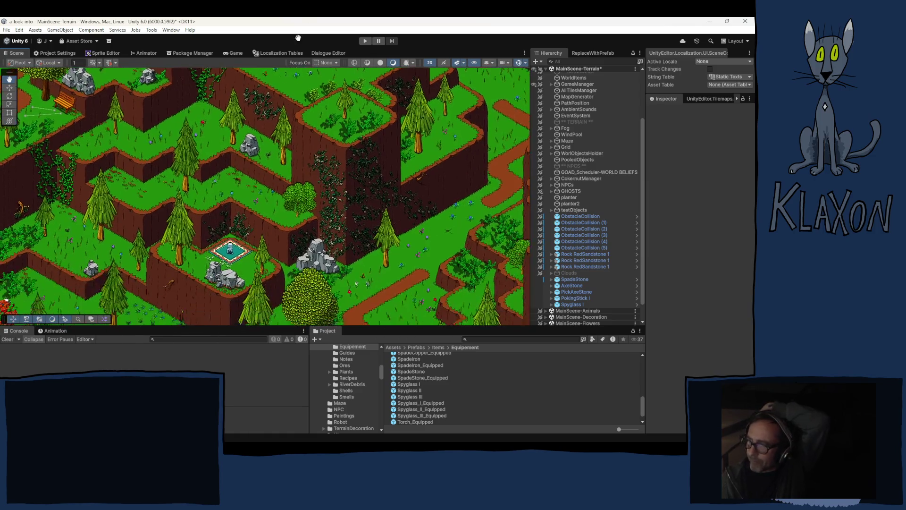
{"action": "key", "text": "Down"}
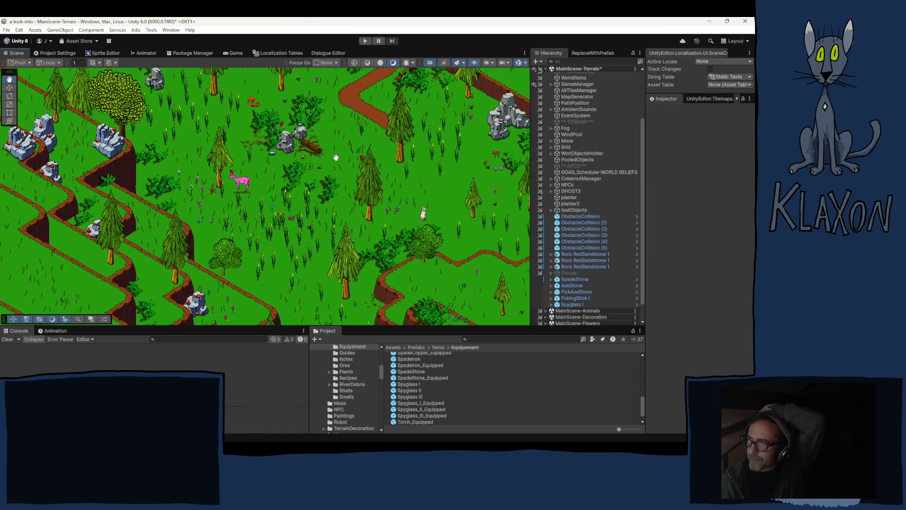
{"action": "key", "text": "Down"}
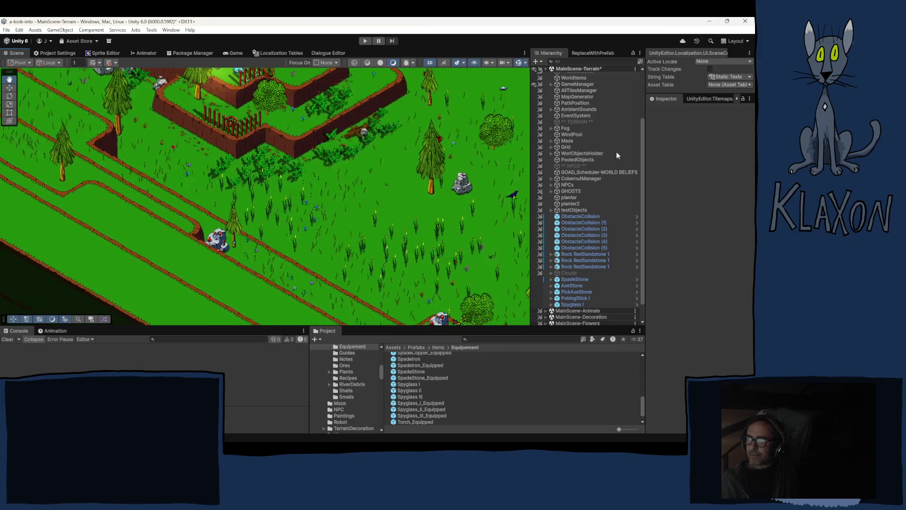
{"action": "mouse_move", "coordinate": [502, 93]}
{"action": "left_mouse_down"}
{"action": "mouse_move", "coordinate": [365, 85]}
{"action": "mouse_move", "coordinate": [359, 203]}
{"action": "mouse_move", "coordinate": [398, 309]}
{"action": "mouse_move", "coordinate": [421, 299]}
{"action": "mouse_move", "coordinate": [412, 291]}
{"action": "left_mouse_up"}
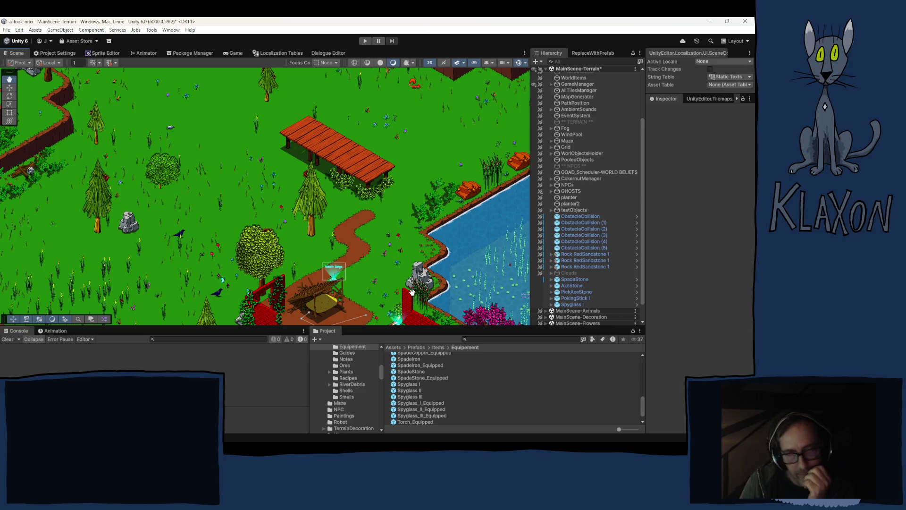
{"action": "mouse_move", "coordinate": [412, 292]}
{"action": "left_mouse_down"}
{"action": "mouse_move", "coordinate": [413, 302]}
{"action": "mouse_move", "coordinate": [333, 354]}
{"action": "mouse_move", "coordinate": [248, 365]}
{"action": "mouse_move", "coordinate": [208, 391]}
{"action": "mouse_move", "coordinate": [136, 411]}
{"action": "mouse_move", "coordinate": [425, 141]}
{"action": "mouse_move", "coordinate": [534, 107]}
{"action": "mouse_move", "coordinate": [674, 188]}
{"action": "mouse_move", "coordinate": [788, 415]}
{"action": "mouse_move", "coordinate": [709, 43]}
{"action": "mouse_move", "coordinate": [802, 113]}
{"action": "mouse_move", "coordinate": [425, 236]}
{"action": "mouse_move", "coordinate": [190, 206]}
{"action": "mouse_move", "coordinate": [205, 214]}
{"action": "left_mouse_up"}
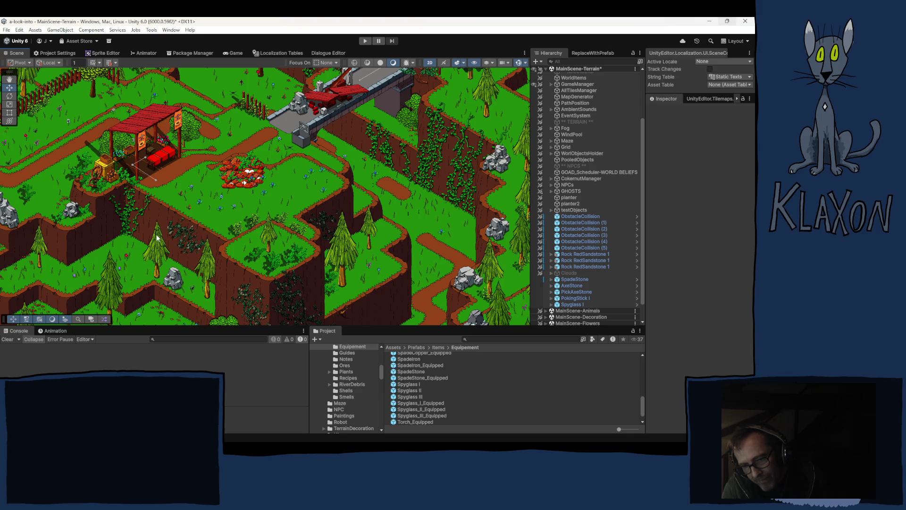
{"action": "left_click_drag", "start_coordinate": [238, 277], "coordinate": [409, 288]}
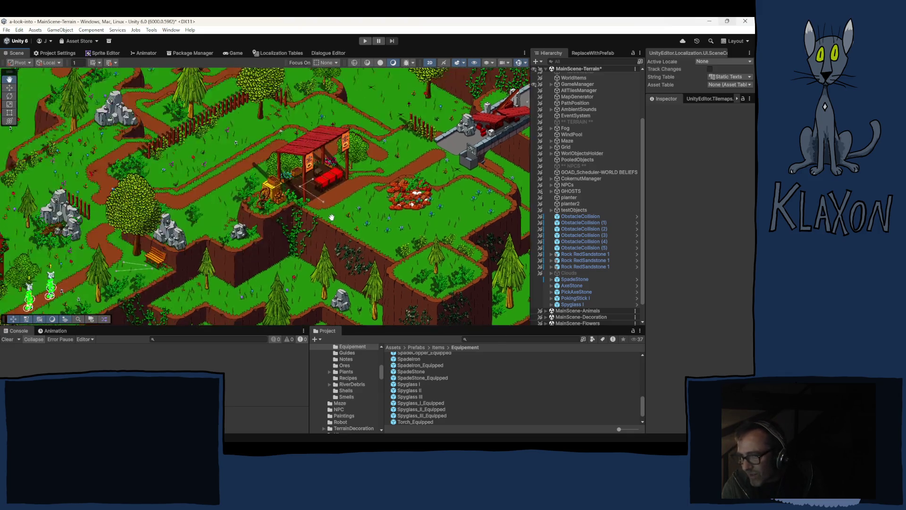
{"action": "left_click_drag", "start_coordinate": [141, 202], "coordinate": [192, 222]}
{"action": "left_click_drag", "start_coordinate": [103, 186], "coordinate": [245, 212]}
Select AxeStone and drag it to a new spot on the forest map.
{"action": "left_click_drag", "start_coordinate": [220, 201], "coordinate": [264, 205]}
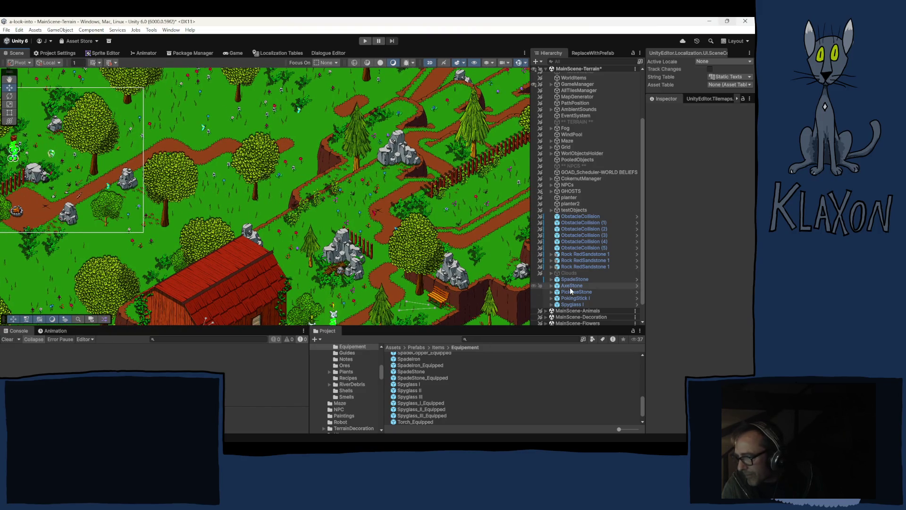
{"action": "left_click", "coordinate": [572, 286]}
{"action": "left_click_drag", "start_coordinate": [71, 191], "coordinate": [472, 243]}
Move the axe onto the lower-right grass plateau near X -20.8, Y -28.3, then edit its Z.
{"action": "mouse_move", "coordinate": [471, 287]}
{"action": "left_mouse_down"}
{"action": "mouse_move", "coordinate": [341, 270]}
{"action": "mouse_move", "coordinate": [314, 284]}
{"action": "left_mouse_up"}
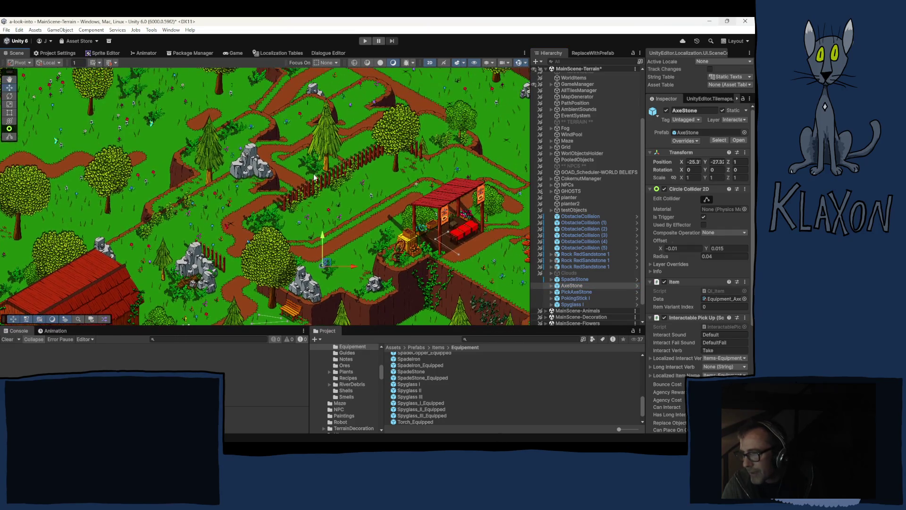
{"action": "mouse_move", "coordinate": [224, 115]}
{"action": "left_mouse_down"}
{"action": "mouse_move", "coordinate": [229, 172]}
{"action": "mouse_move", "coordinate": [200, 191]}
{"action": "left_mouse_up"}
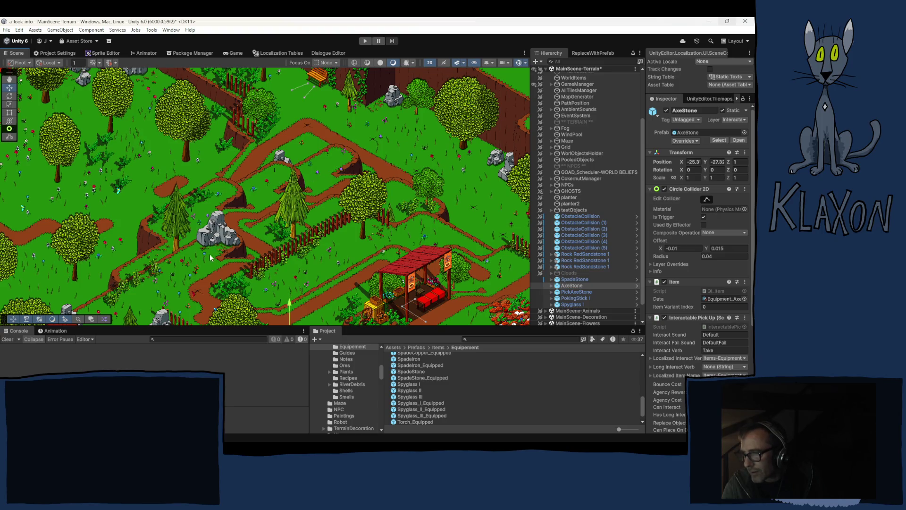
{"action": "left_click_drag", "start_coordinate": [343, 282], "coordinate": [265, 177]}
{"action": "left_click_drag", "start_coordinate": [385, 230], "coordinate": [329, 156]}
{"action": "key", "text": "f"}
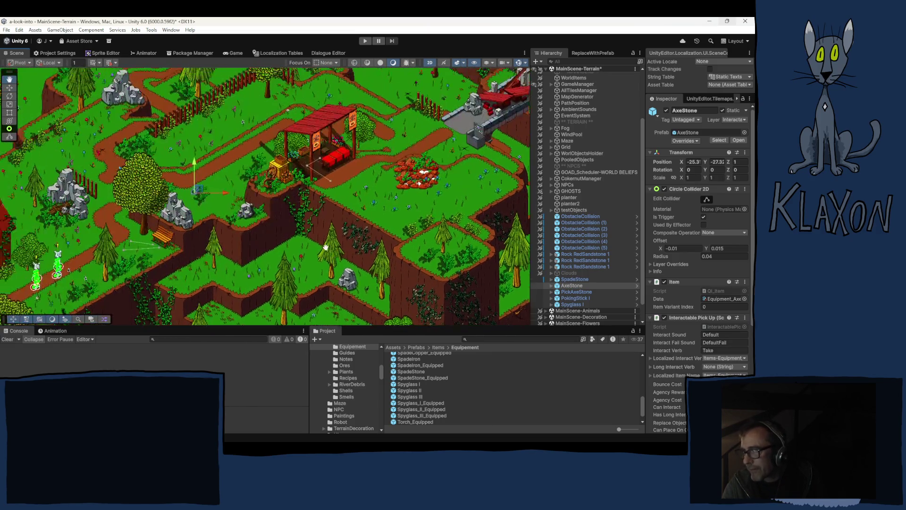
{"action": "left_click_drag", "start_coordinate": [200, 189], "coordinate": [462, 250]}
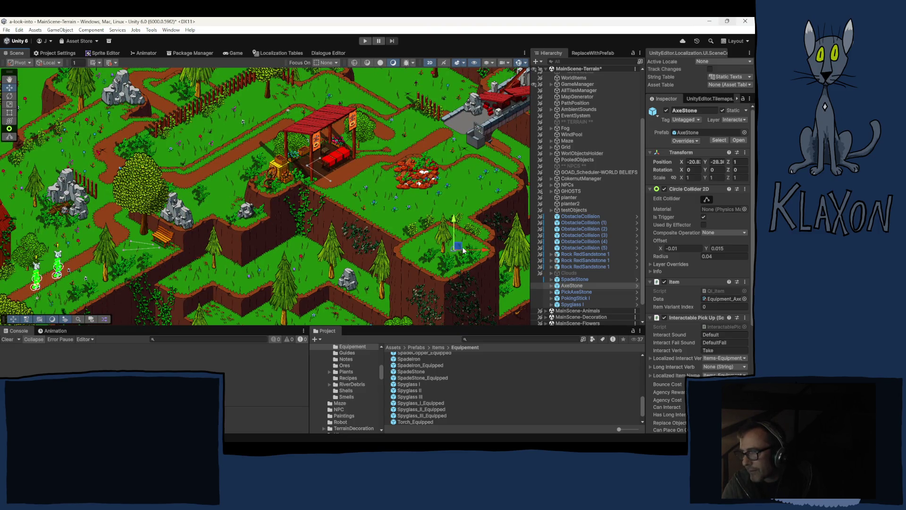
{"action": "left_click", "coordinate": [737, 161]}
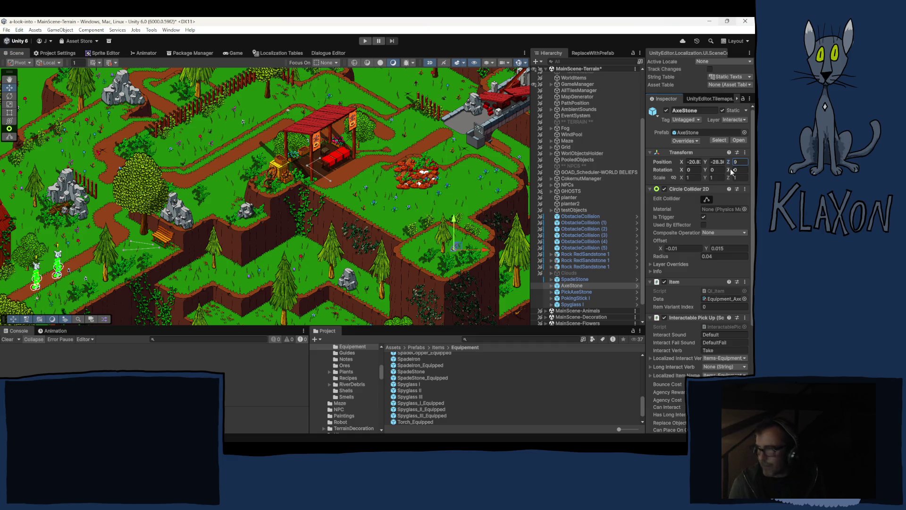
Place the axe beside the pine trunk and select pine GeneratedTree-Pine C3 for ReplaceWithPrefab.
{"action": "scroll", "coordinate": [463, 248], "scroll_direction": "up", "scroll_amount": 10}
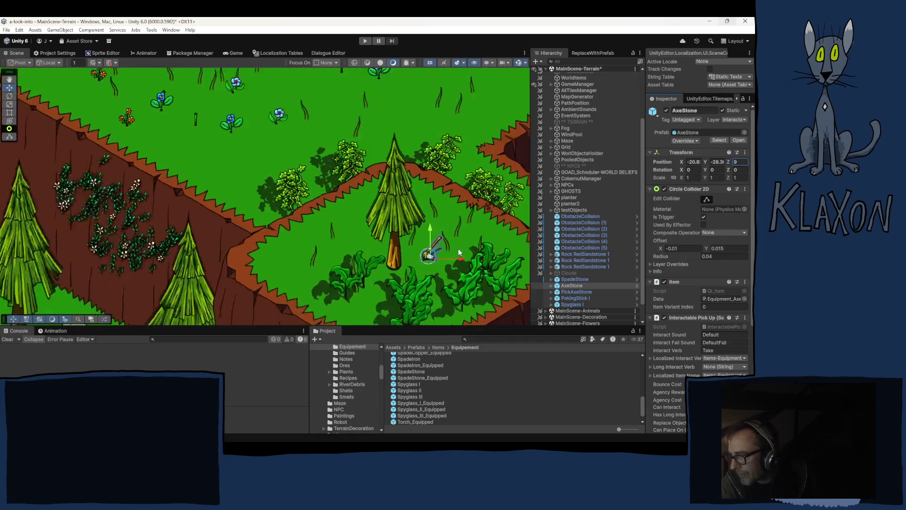
{"action": "mouse_move", "coordinate": [423, 268]}
{"action": "left_mouse_down"}
{"action": "mouse_move", "coordinate": [401, 260]}
{"action": "mouse_move", "coordinate": [390, 276]}
{"action": "left_mouse_up"}
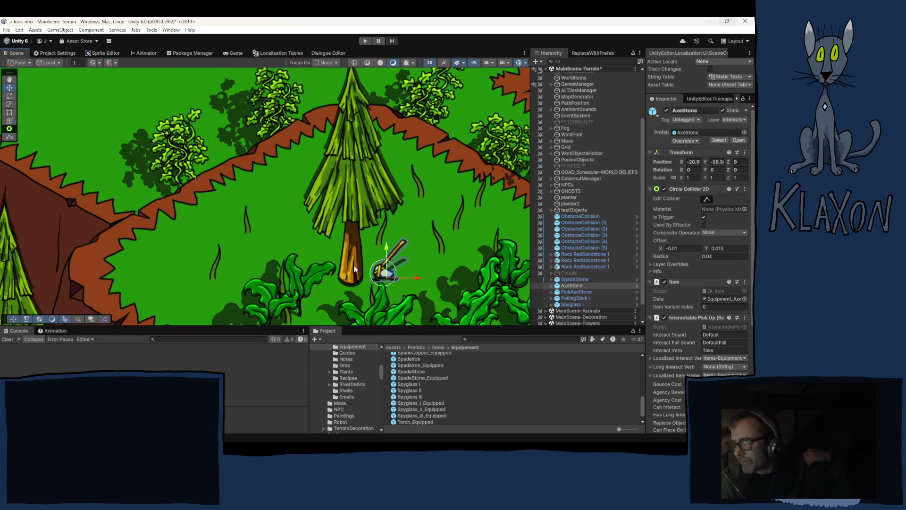
{"action": "scroll", "coordinate": [570, 295], "scroll_direction": "down", "scroll_amount": 2}
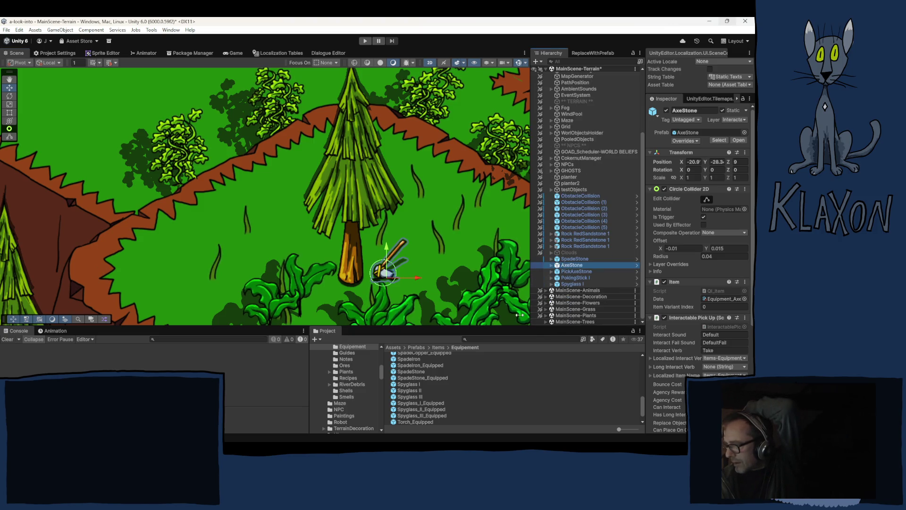
{"action": "left_click", "coordinate": [351, 208]}
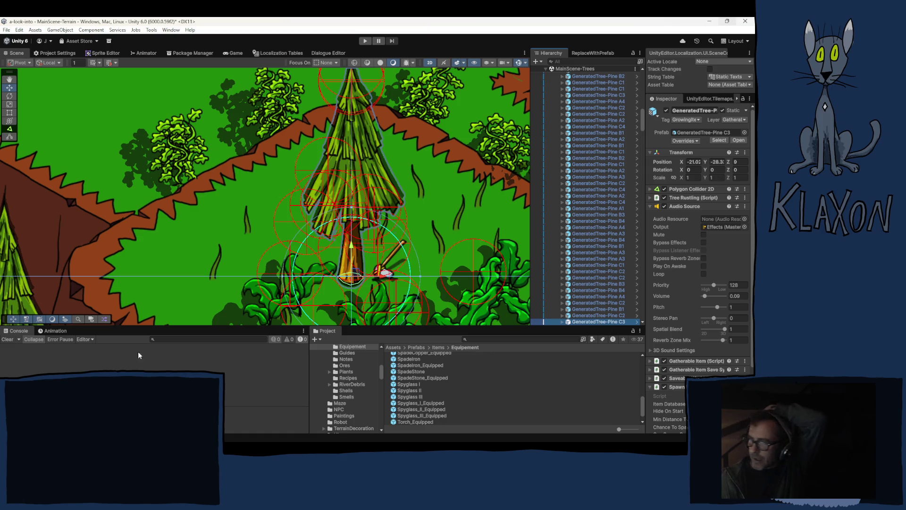
{"action": "left_click", "coordinate": [594, 53]}
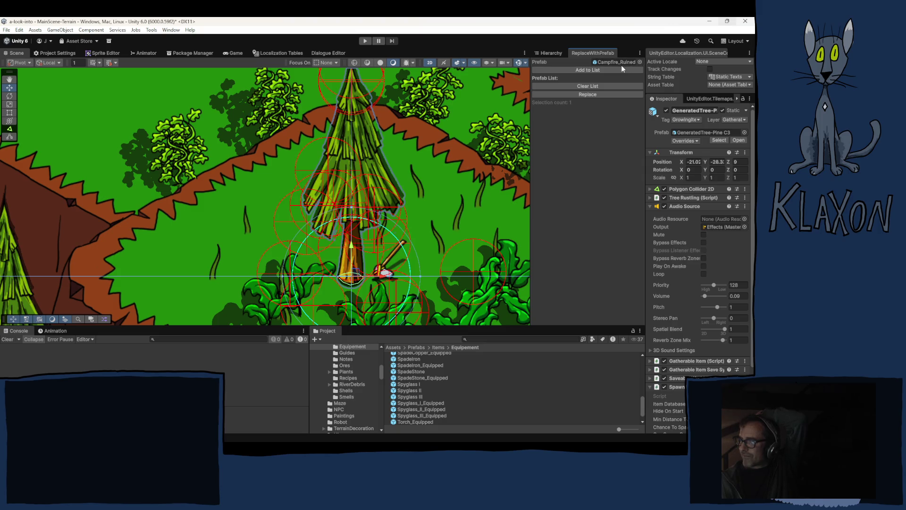
Replace the pine beside the axe with a fresh GeneratedTree-Pine C3 prefab instance.
{"action": "left_click", "coordinate": [550, 53]}
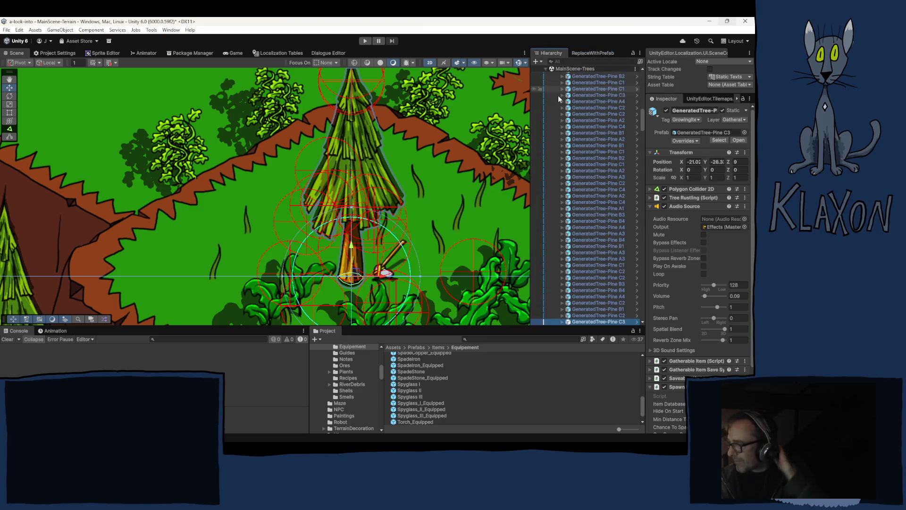
{"action": "left_click", "coordinate": [693, 133]}
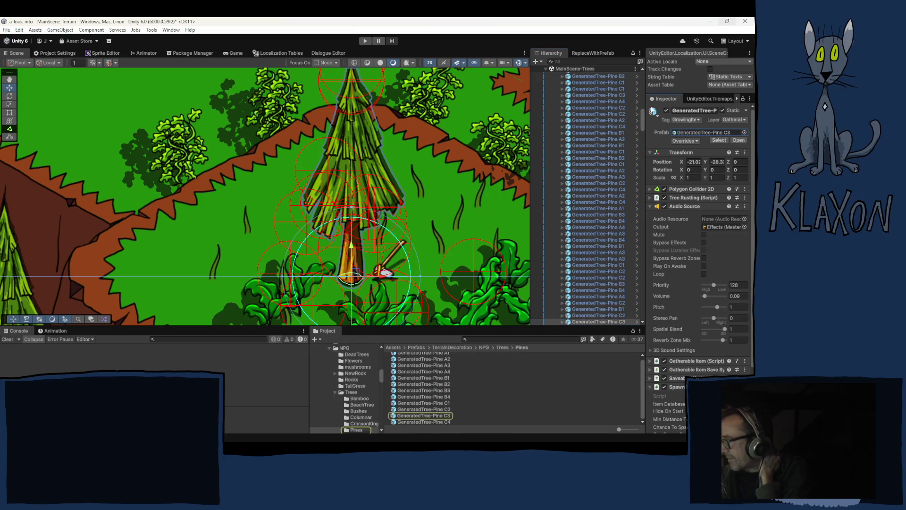
{"action": "left_click", "coordinate": [606, 54]}
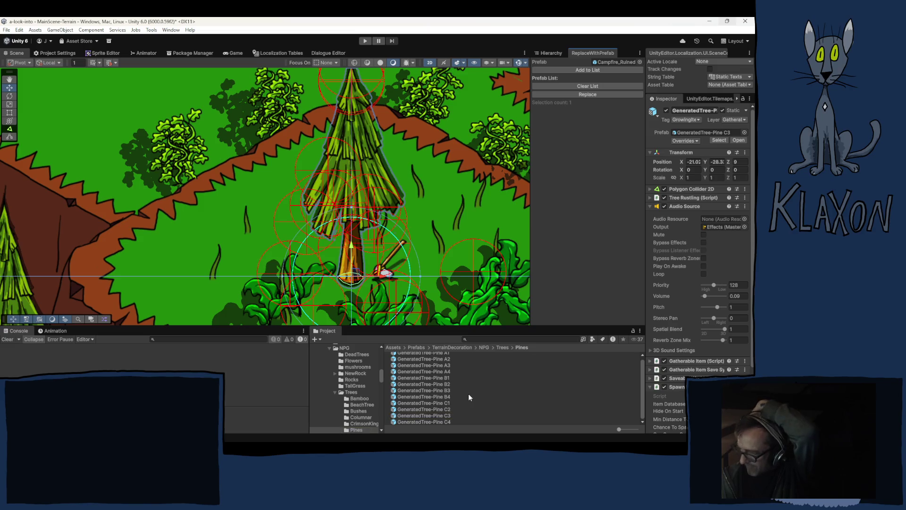
{"action": "scroll", "coordinate": [468, 392], "scroll_direction": "up", "scroll_amount": 1}
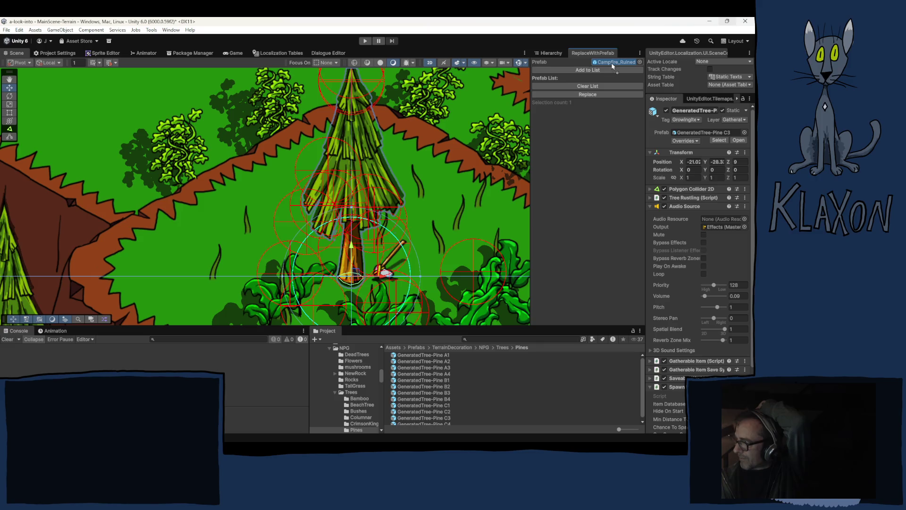
{"action": "left_click", "coordinate": [585, 94]}
Check the new pine, then collapse the Pines and Trees groups in the Hierarchy.
{"action": "scroll", "coordinate": [457, 204], "scroll_direction": "down", "scroll_amount": 3}
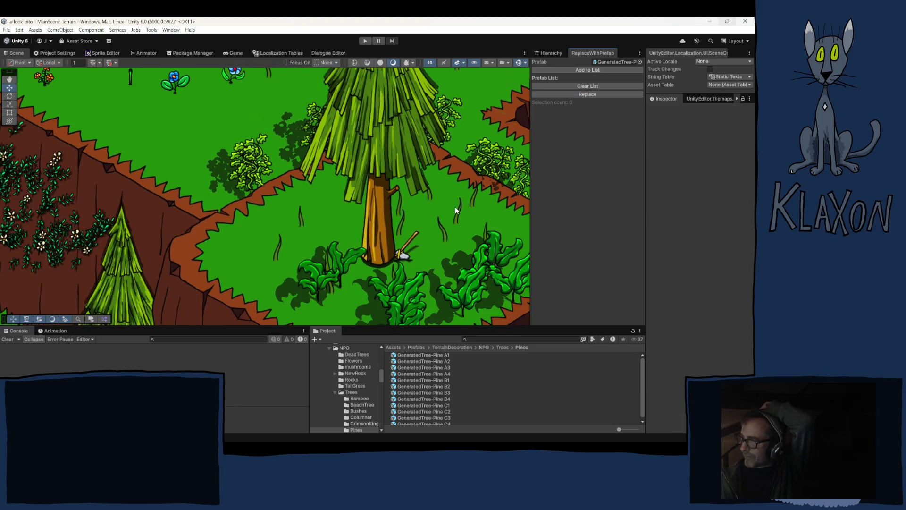
{"action": "scroll", "coordinate": [455, 207], "scroll_direction": "down", "scroll_amount": 10}
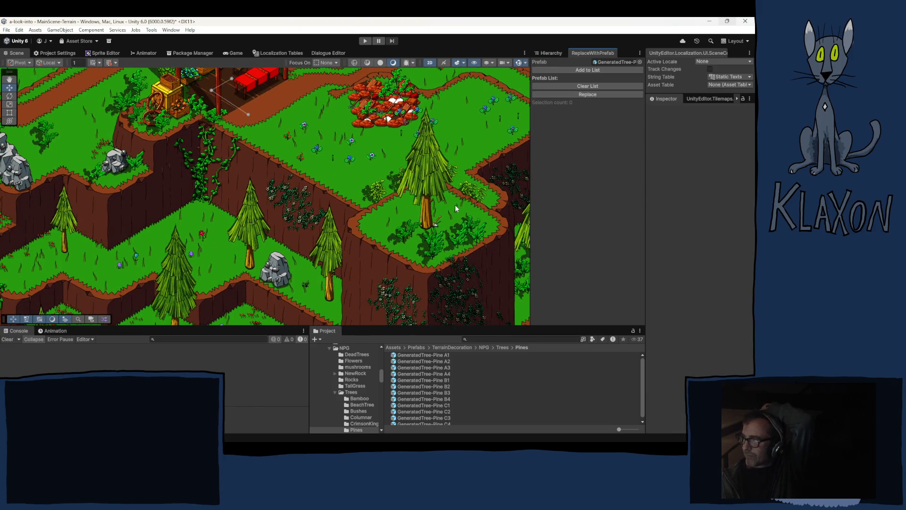
{"action": "scroll", "coordinate": [407, 228], "scroll_direction": "up", "scroll_amount": 5}
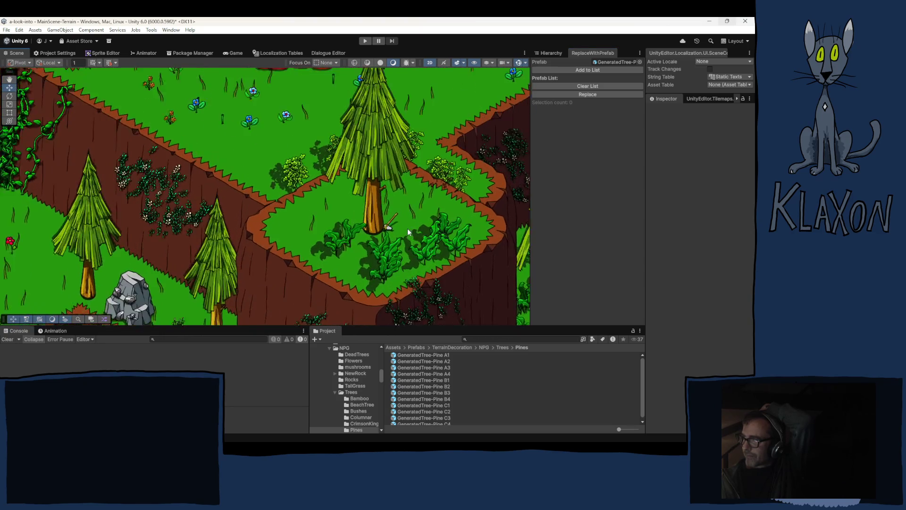
{"action": "scroll", "coordinate": [407, 228], "scroll_direction": "up", "scroll_amount": 3}
{"action": "left_click", "coordinate": [549, 53]}
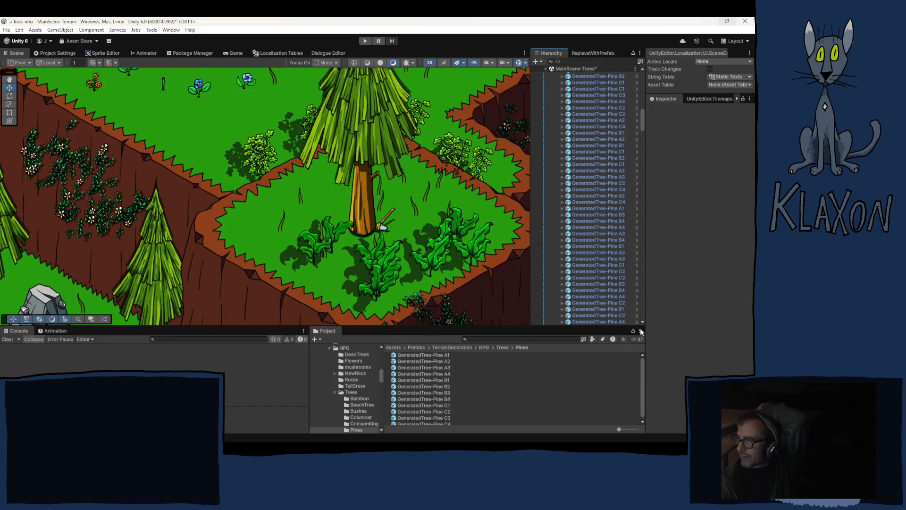
{"action": "scroll", "coordinate": [616, 137], "scroll_direction": "up", "scroll_amount": 10}
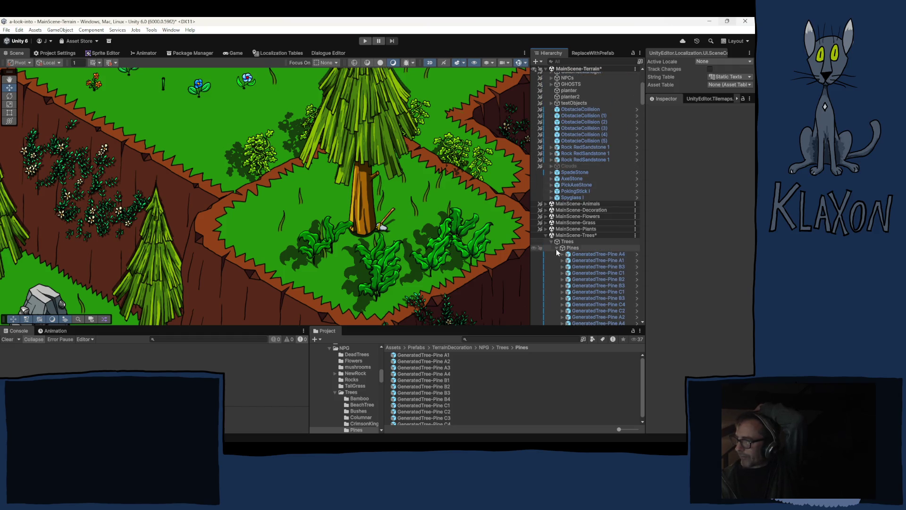
{"action": "left_click", "coordinate": [557, 247]}
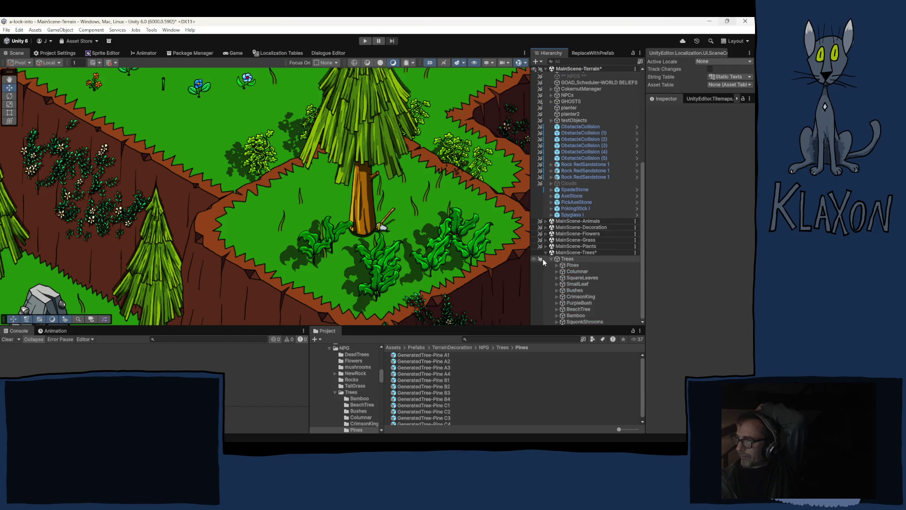
{"action": "left_click", "coordinate": [551, 258]}
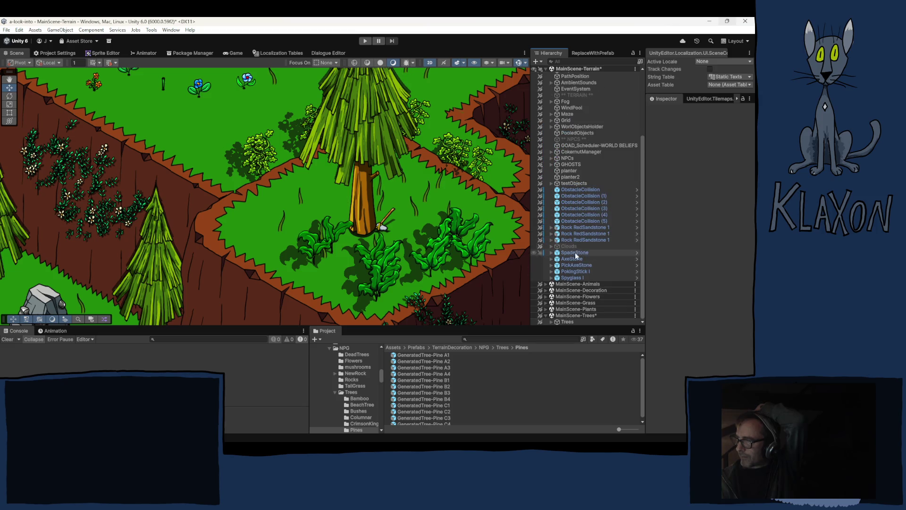
Nudge AxeStone slightly right and up in the clearing beside the tall pine.
{"action": "left_click", "coordinate": [571, 259]}
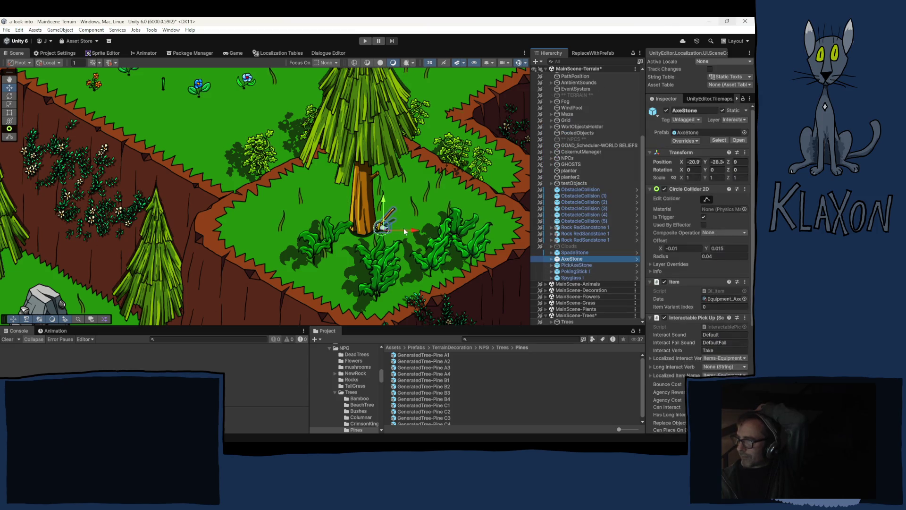
{"action": "left_click_drag", "start_coordinate": [387, 227], "coordinate": [396, 226]}
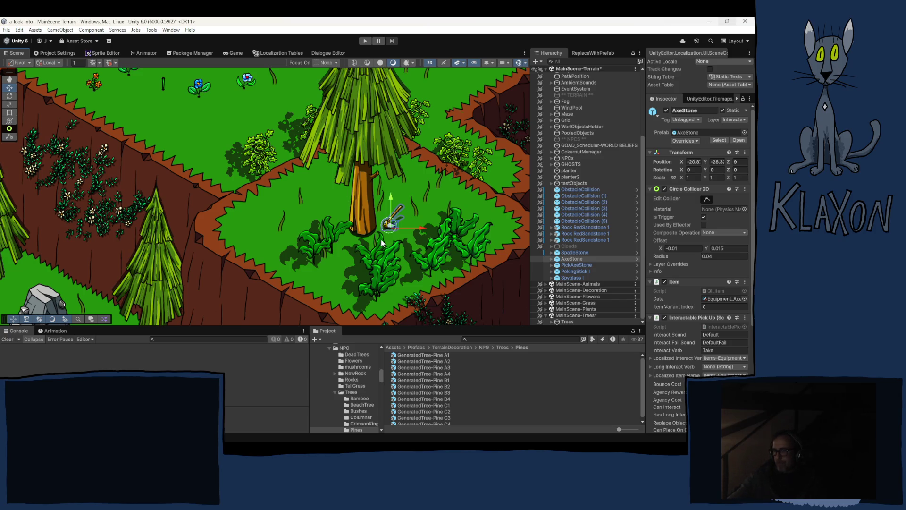
{"action": "left_click", "coordinate": [576, 260]}
Frame PickAxeStone, then pan the map past the red barn to the cliffs and grey rocks.
{"action": "left_click", "coordinate": [573, 267]}
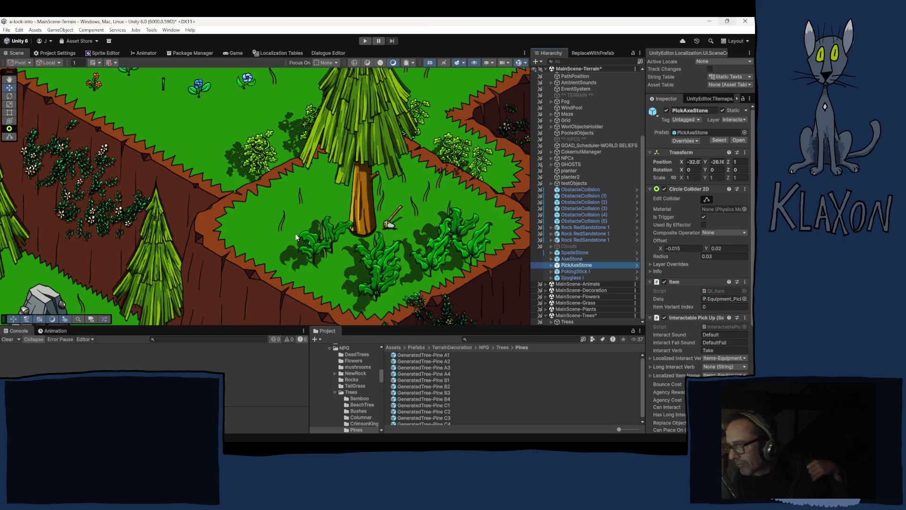
{"action": "key", "text": "f"}
{"action": "mouse_move", "coordinate": [115, 202]}
{"action": "left_mouse_down"}
{"action": "mouse_move", "coordinate": [94, 231]}
{"action": "mouse_move", "coordinate": [236, 283]}
{"action": "mouse_move", "coordinate": [339, 258]}
{"action": "mouse_move", "coordinate": [491, 241]}
{"action": "left_mouse_up"}
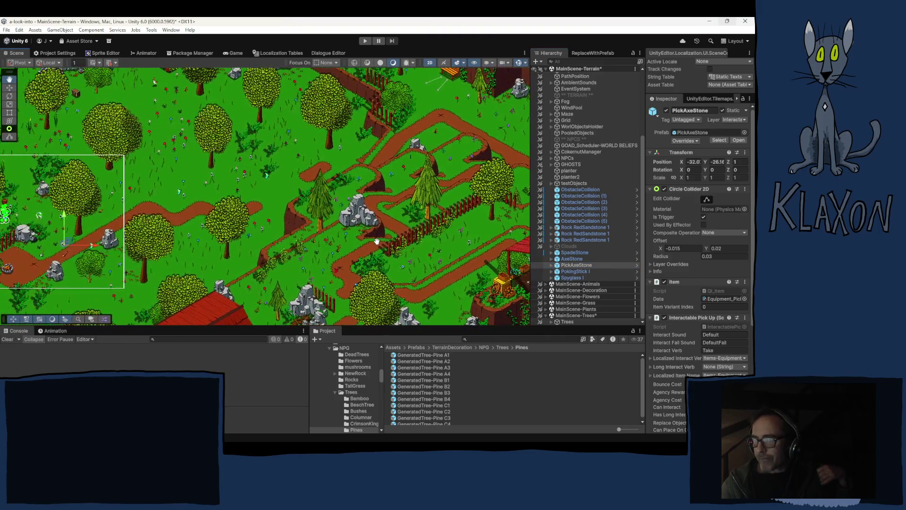
{"action": "left_click_drag", "start_coordinate": [401, 227], "coordinate": [401, 133]}
{"action": "left_click_drag", "start_coordinate": [373, 233], "coordinate": [349, 118]}
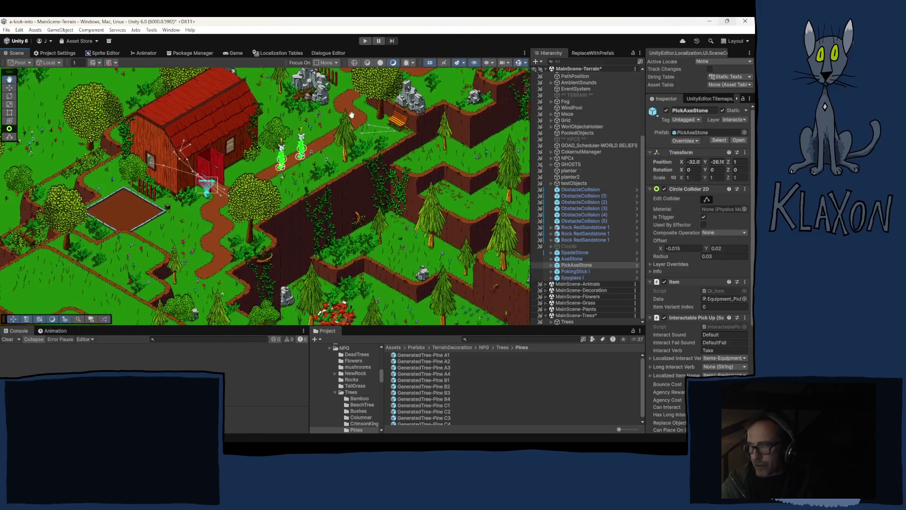
{"action": "left_click_drag", "start_coordinate": [330, 293], "coordinate": [312, 179]}
{"action": "mouse_move", "coordinate": [312, 311]}
{"action": "left_mouse_down"}
{"action": "mouse_move", "coordinate": [297, 278]}
{"action": "mouse_move", "coordinate": [283, 146]}
{"action": "left_mouse_up"}
{"action": "mouse_move", "coordinate": [727, 436]}
{"action": "left_mouse_down"}
{"action": "mouse_move", "coordinate": [565, 421]}
{"action": "mouse_move", "coordinate": [407, 361]}
{"action": "mouse_move", "coordinate": [230, 146]}
{"action": "mouse_move", "coordinate": [213, 108]}
{"action": "mouse_move", "coordinate": [463, 283]}
{"action": "mouse_move", "coordinate": [396, 146]}
{"action": "left_mouse_up"}
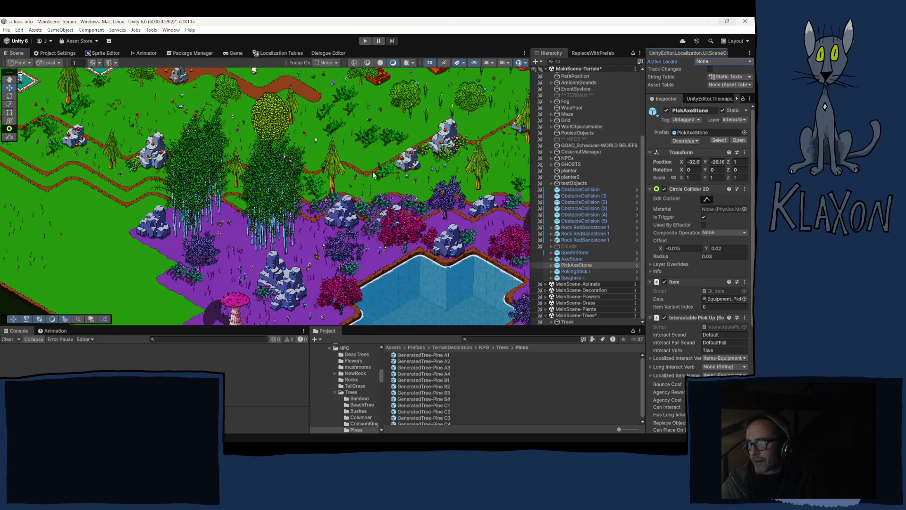
{"action": "mouse_move", "coordinate": [307, 239]}
{"action": "left_mouse_down"}
{"action": "mouse_move", "coordinate": [283, 75]}
{"action": "mouse_move", "coordinate": [326, 222]}
{"action": "mouse_move", "coordinate": [364, 114]}
{"action": "mouse_move", "coordinate": [359, 139]}
{"action": "mouse_move", "coordinate": [278, 208]}
{"action": "mouse_move", "coordinate": [345, 238]}
{"action": "mouse_move", "coordinate": [570, 214]}
{"action": "mouse_move", "coordinate": [709, 212]}
{"action": "mouse_move", "coordinate": [726, 202]}
{"action": "mouse_move", "coordinate": [170, 156]}
{"action": "mouse_move", "coordinate": [202, 146]}
{"action": "mouse_move", "coordinate": [209, 156]}
{"action": "mouse_move", "coordinate": [260, 310]}
{"action": "mouse_move", "coordinate": [249, 333]}
{"action": "left_mouse_up"}
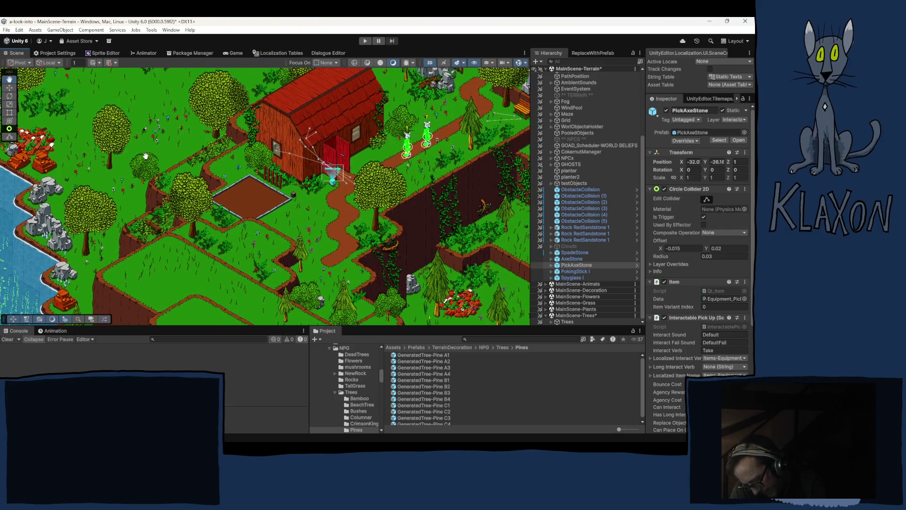
{"action": "mouse_move", "coordinate": [143, 155]}
{"action": "left_mouse_down"}
{"action": "mouse_move", "coordinate": [138, 127]}
{"action": "mouse_move", "coordinate": [101, 71]}
{"action": "mouse_move", "coordinate": [56, 68]}
{"action": "left_mouse_up"}
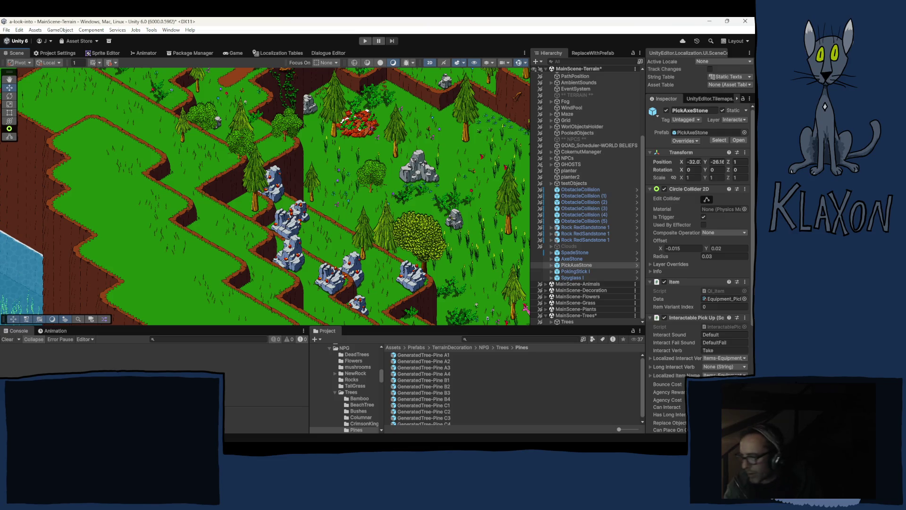
Generate a new save Id for AxeStone's Saveable Item Entity from its ⋮ menu.
{"action": "left_click", "coordinate": [573, 259]}
{"action": "scroll", "coordinate": [653, 330], "scroll_direction": "down", "scroll_amount": 5}
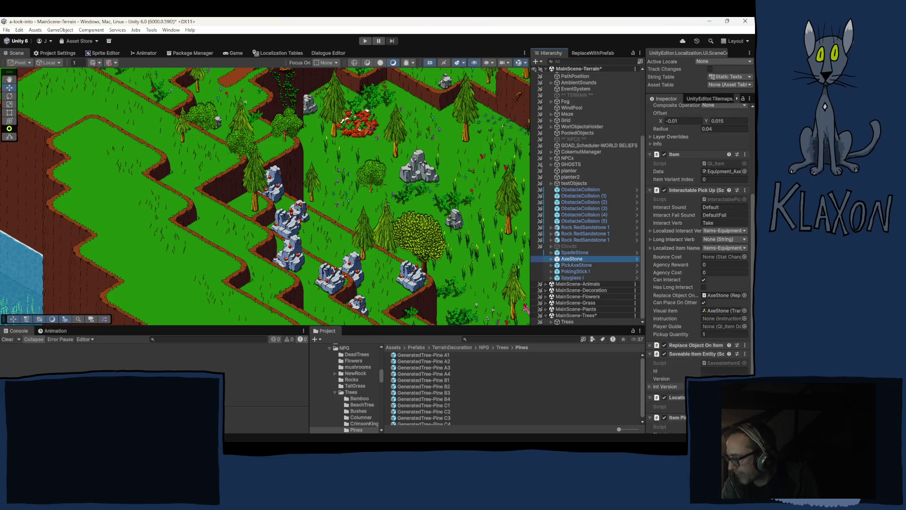
{"action": "left_click", "coordinate": [745, 354]}
{"action": "left_click", "coordinate": [686, 356]}
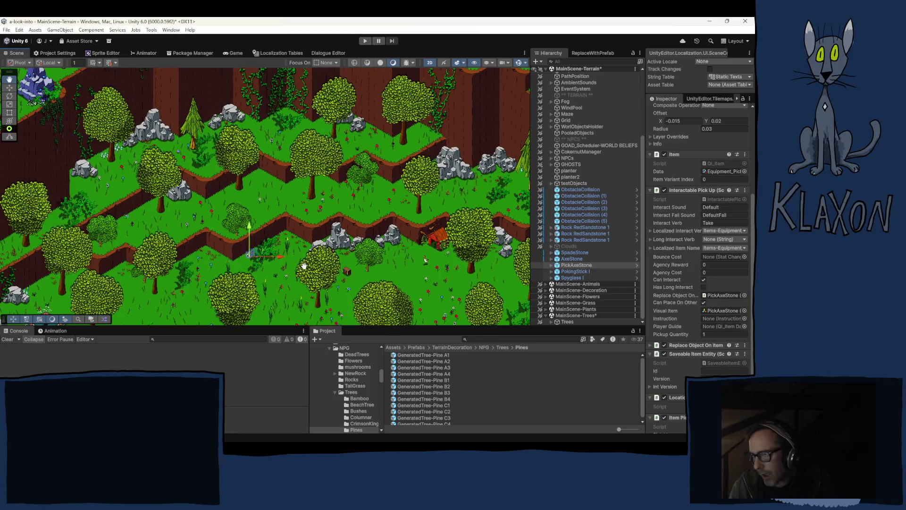
Drag PickAxeStone up-left toward the grey rocks with the Move tool.
{"action": "key", "text": "w"}
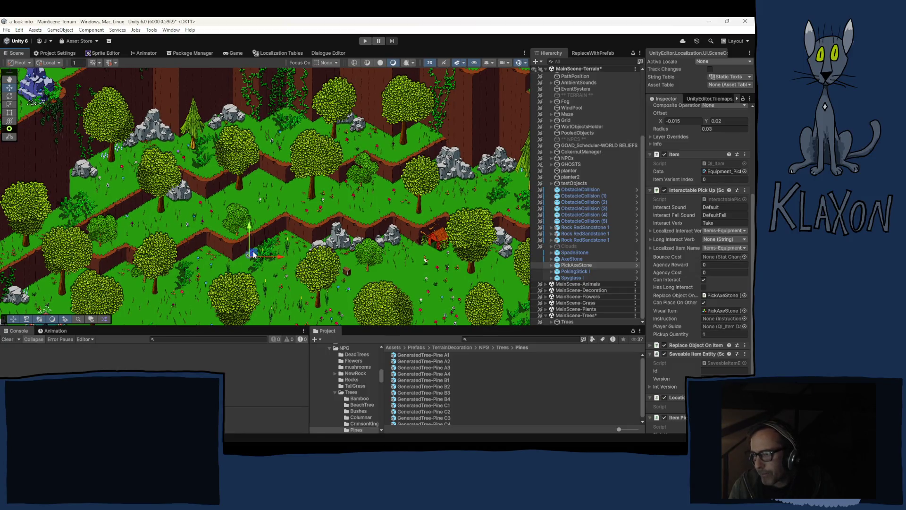
{"action": "mouse_move", "coordinate": [255, 254]}
{"action": "left_mouse_down"}
{"action": "mouse_move", "coordinate": [293, 228]}
{"action": "mouse_move", "coordinate": [398, 213]}
{"action": "mouse_move", "coordinate": [375, 195]}
{"action": "left_mouse_up"}
{"action": "left_click_drag", "start_coordinate": [300, 165], "coordinate": [168, 144]}
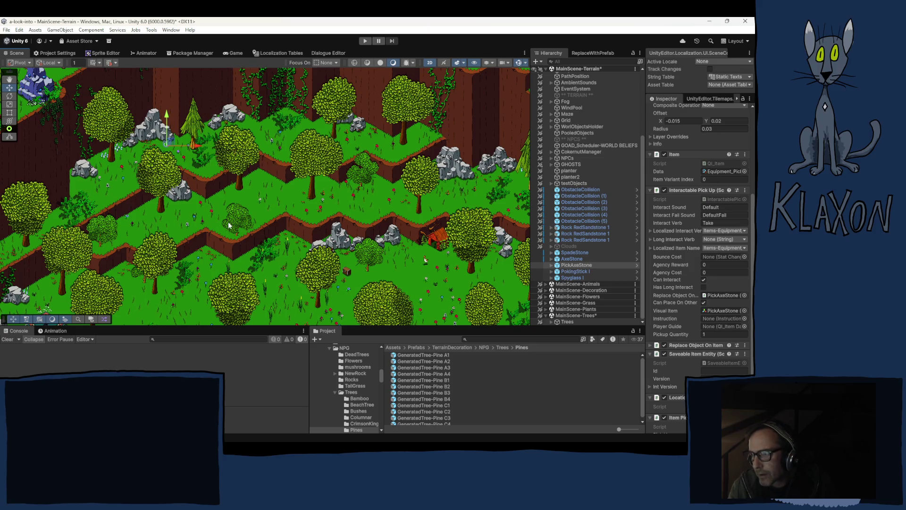
{"action": "scroll", "coordinate": [713, 156], "scroll_direction": "up", "scroll_amount": 5}
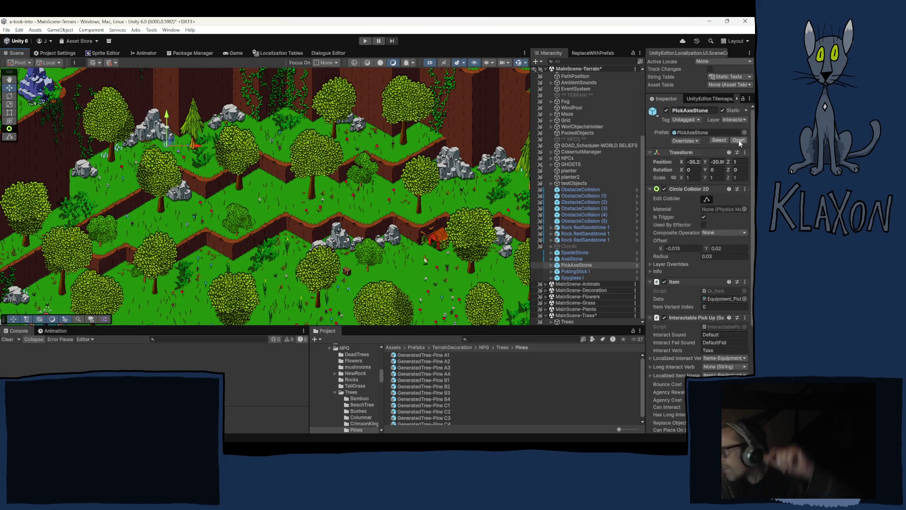
Set the pickaxe's Position Z to 3, settle it at the rocks' foot, and deselect it.
{"action": "left_click", "coordinate": [739, 162]}
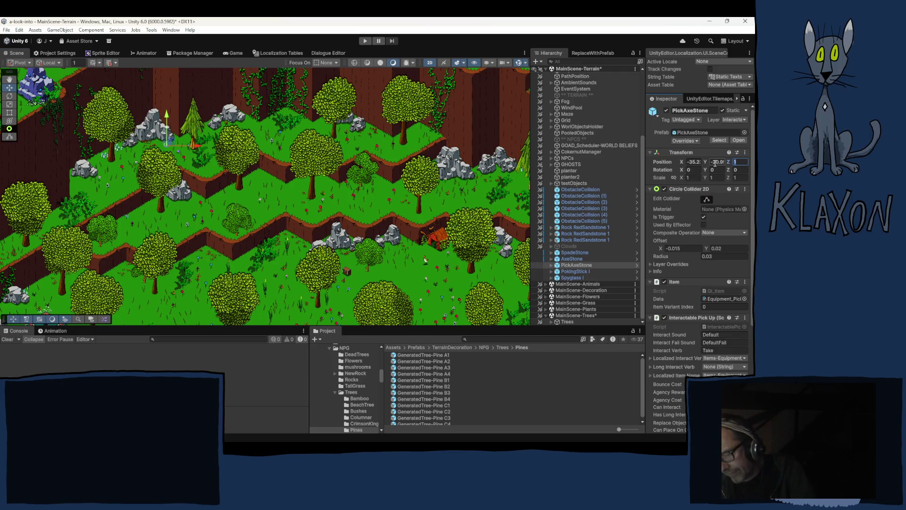
{"action": "type", "text": "3"}
{"action": "scroll", "coordinate": [152, 131], "scroll_direction": "up", "scroll_amount": 2}
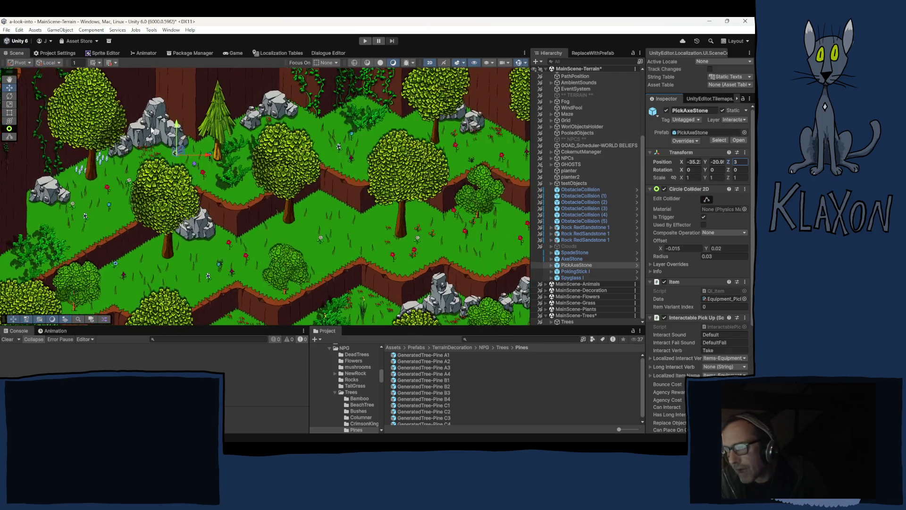
{"action": "scroll", "coordinate": [152, 131], "scroll_direction": "up", "scroll_amount": 3}
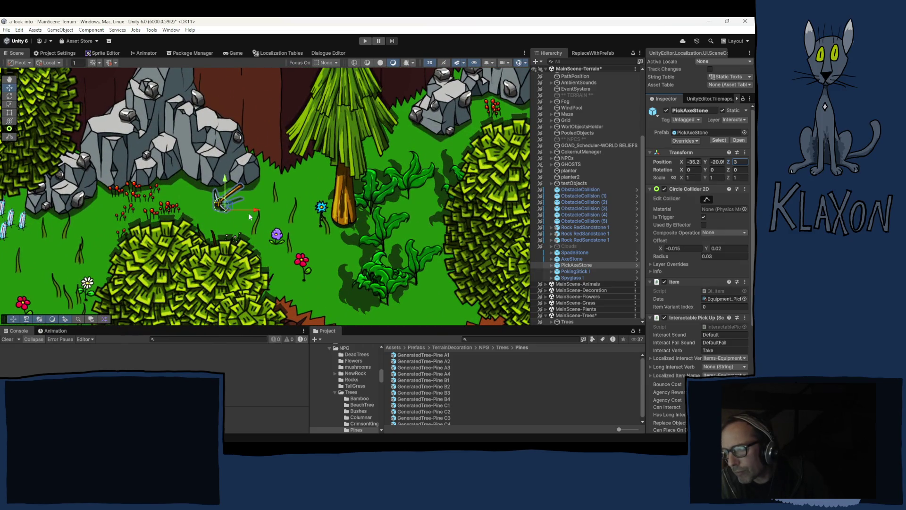
{"action": "left_click_drag", "start_coordinate": [225, 205], "coordinate": [184, 184]}
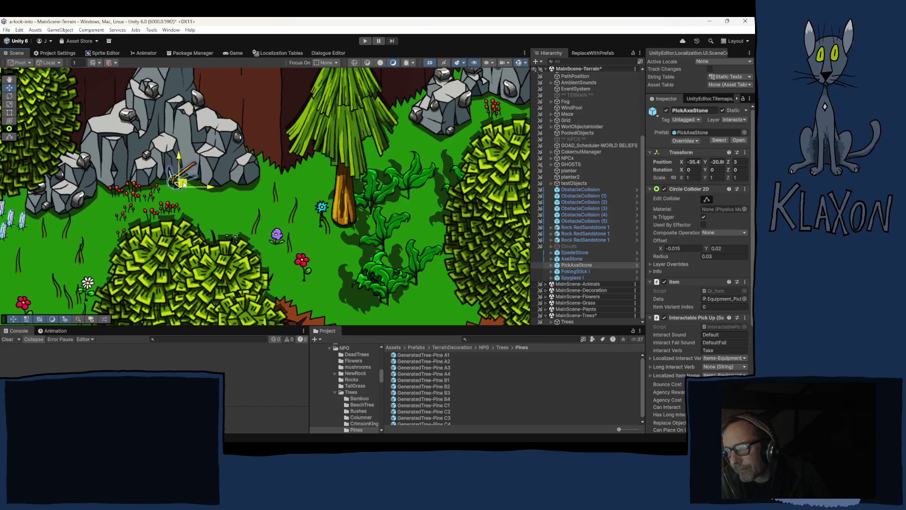
{"action": "left_click", "coordinate": [205, 216]}
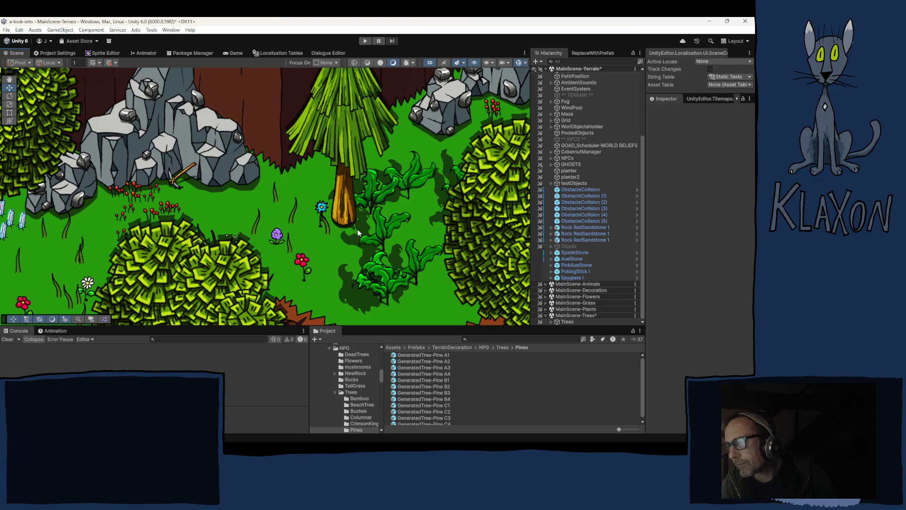
Select PokingStick I and frame it in the centre of the Scene view.
{"action": "left_click", "coordinate": [574, 271]}
{"action": "scroll", "coordinate": [295, 246], "scroll_direction": "down", "scroll_amount": 2}
{"action": "scroll", "coordinate": [308, 246], "scroll_direction": "down", "scroll_amount": 5}
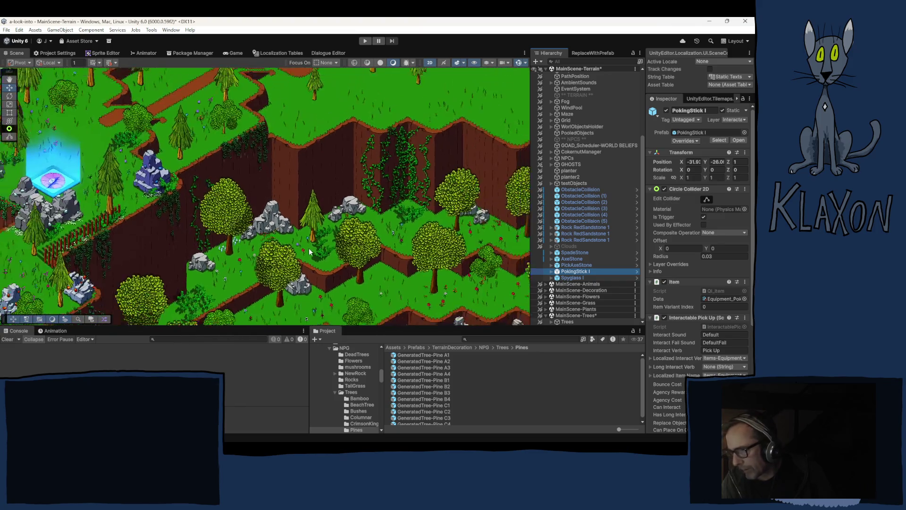
{"action": "scroll", "coordinate": [199, 161], "scroll_direction": "up", "scroll_amount": 2}
{"action": "scroll", "coordinate": [200, 161], "scroll_direction": "down", "scroll_amount": 3}
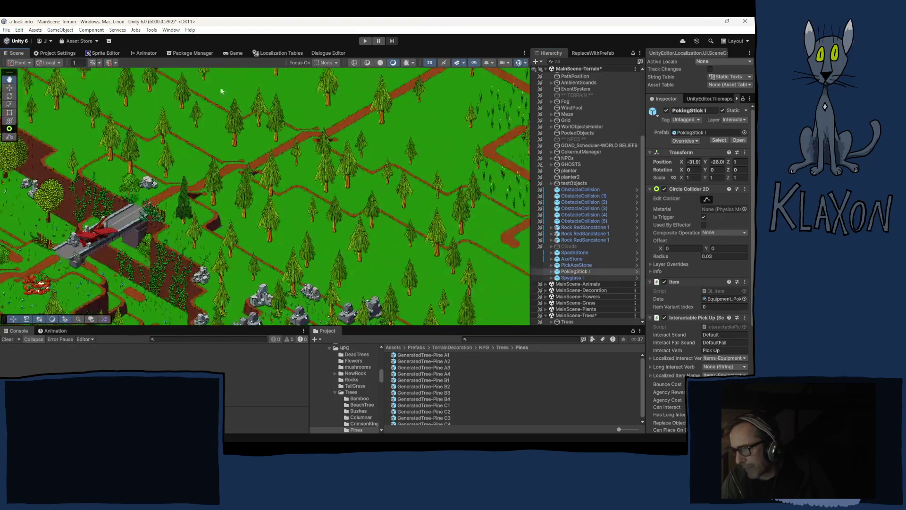
{"action": "scroll", "coordinate": [162, 109], "scroll_direction": "up", "scroll_amount": 3}
{"action": "mouse_move", "coordinate": [436, 187]}
{"action": "left_mouse_down"}
{"action": "mouse_move", "coordinate": [384, 174]}
{"action": "mouse_move", "coordinate": [247, 220]}
{"action": "mouse_move", "coordinate": [166, 171]}
{"action": "mouse_move", "coordinate": [66, 83]}
{"action": "left_mouse_up"}
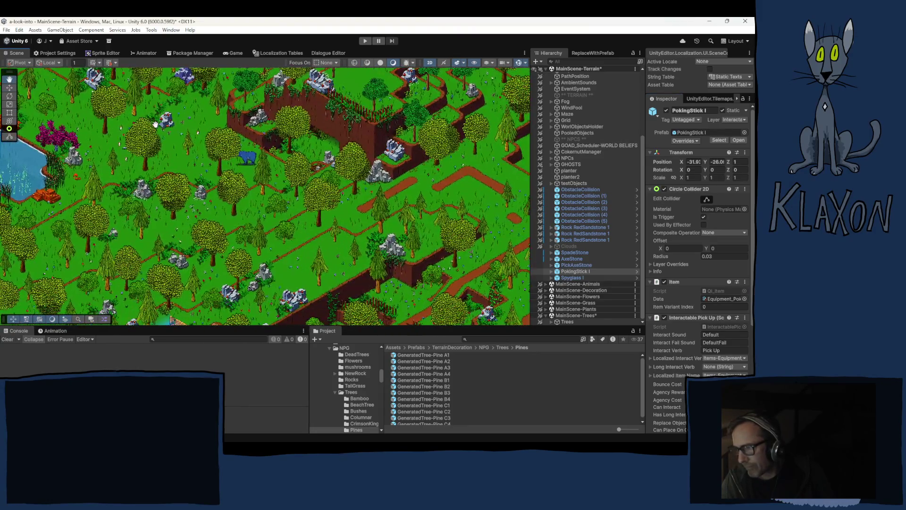
{"action": "right_click", "coordinate": [571, 273]}
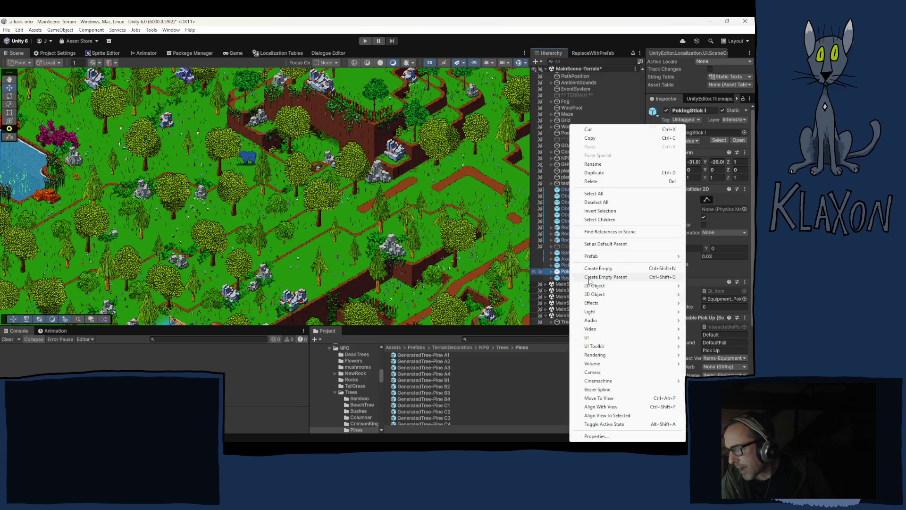
{"action": "left_click", "coordinate": [598, 407]}
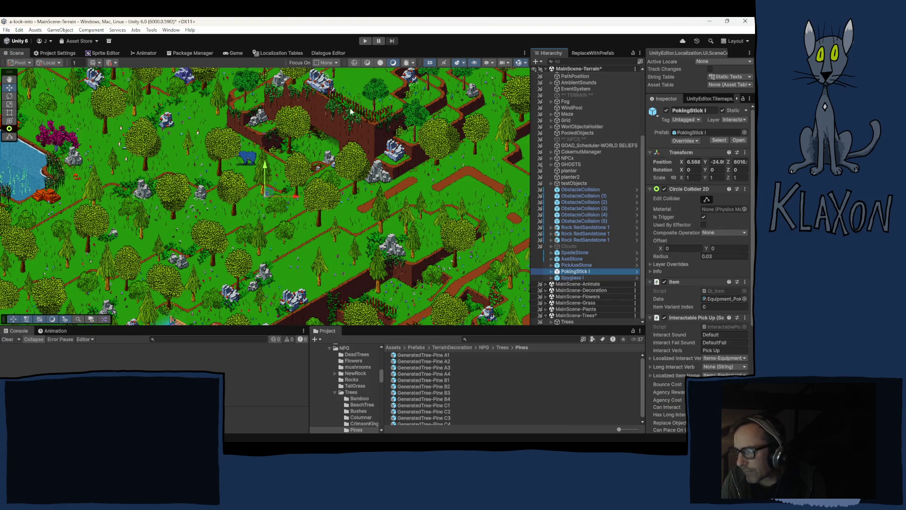
Drag PokingStick I up-right onto the grass to about X 8.32, Y -23.7.
{"action": "mouse_move", "coordinate": [350, 111]}
{"action": "left_mouse_down"}
{"action": "mouse_move", "coordinate": [639, 365]}
{"action": "mouse_move", "coordinate": [463, 411]}
{"action": "mouse_move", "coordinate": [439, 430]}
{"action": "mouse_move", "coordinate": [420, 33]}
{"action": "mouse_move", "coordinate": [373, 78]}
{"action": "mouse_move", "coordinate": [437, 93]}
{"action": "left_mouse_up"}
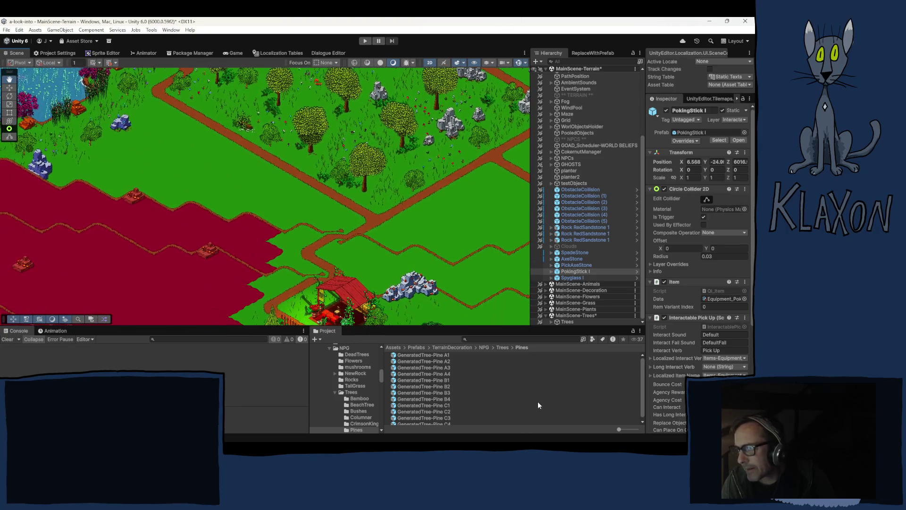
{"action": "left_click_drag", "start_coordinate": [315, 206], "coordinate": [444, 139]}
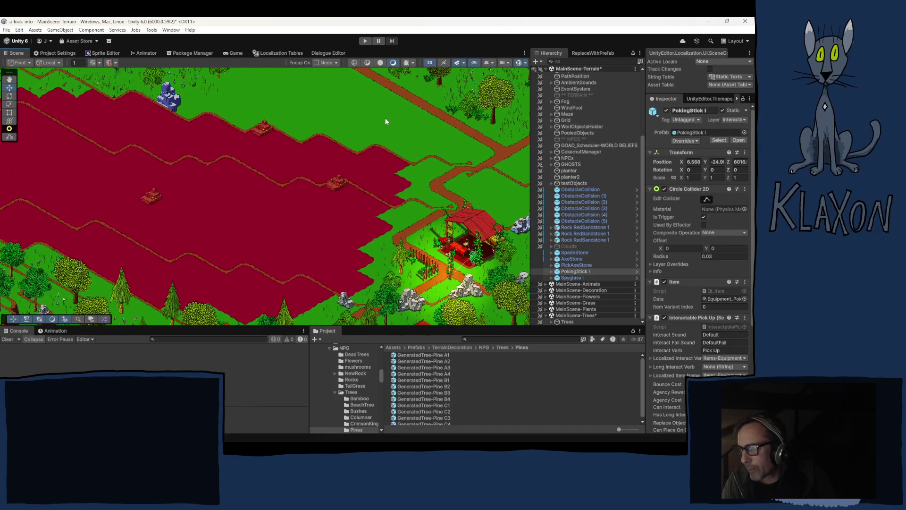
{"action": "left_click_drag", "start_coordinate": [304, 221], "coordinate": [442, 148]}
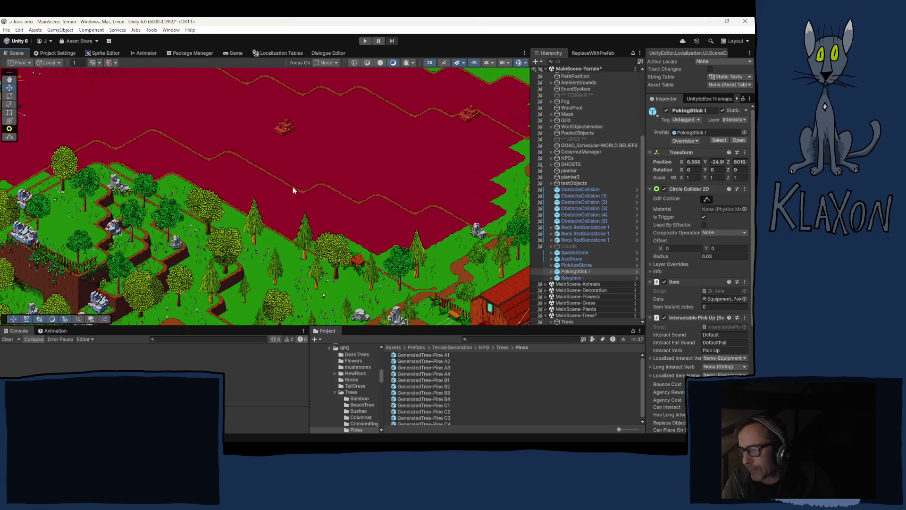
{"action": "key", "text": "Right"}
{"action": "key", "text": "Down"}
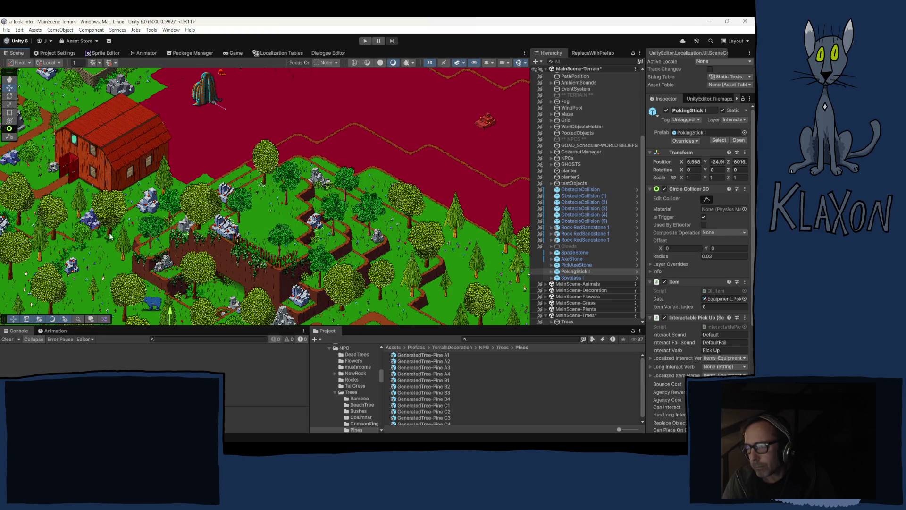
{"action": "key", "text": "Left"}
{"action": "key", "text": "Down"}
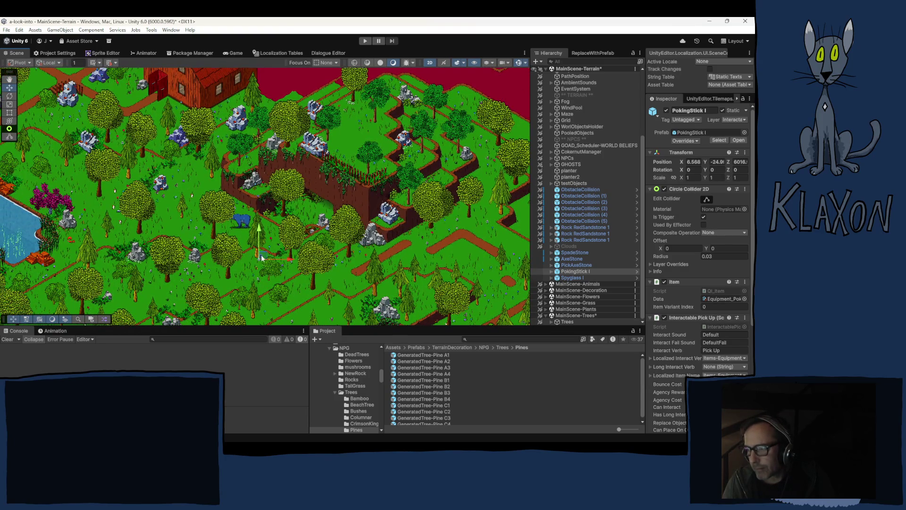
{"action": "left_click_drag", "start_coordinate": [263, 258], "coordinate": [276, 232]}
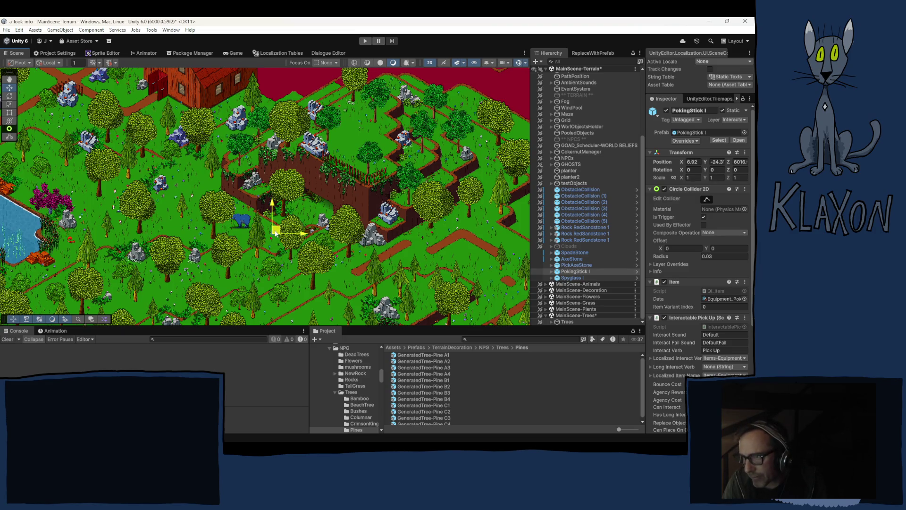
{"action": "left_click_drag", "start_coordinate": [275, 232], "coordinate": [327, 206]}
Set PokingStick I's Position Z to 3 and nudge it beside the grey rock, then deselect.
{"action": "left_click", "coordinate": [739, 162]}
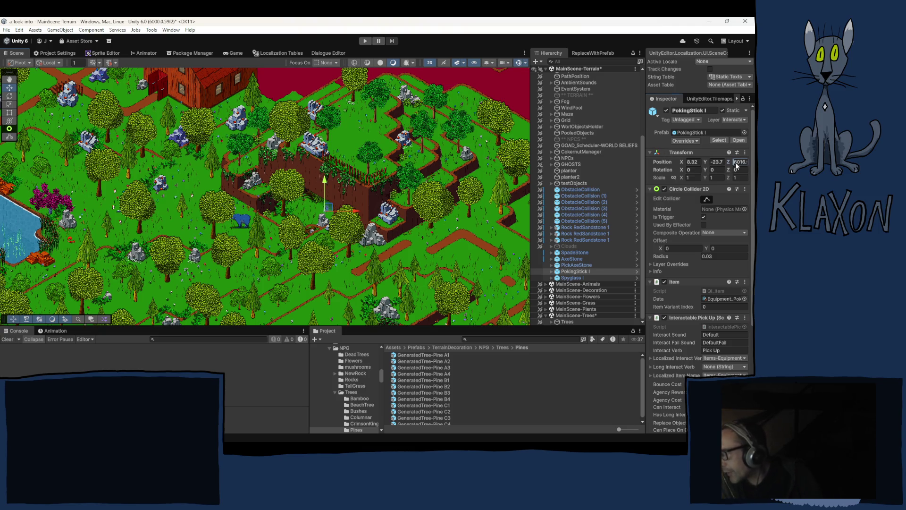
{"action": "type", "text": "3"}
{"action": "scroll", "coordinate": [420, 210], "scroll_direction": "up", "scroll_amount": 5}
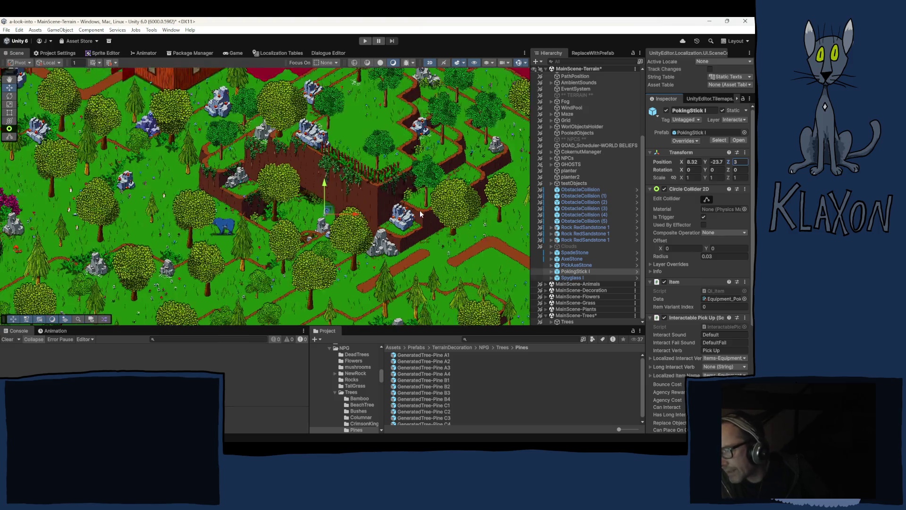
{"action": "scroll", "coordinate": [274, 220], "scroll_direction": "up", "scroll_amount": 2}
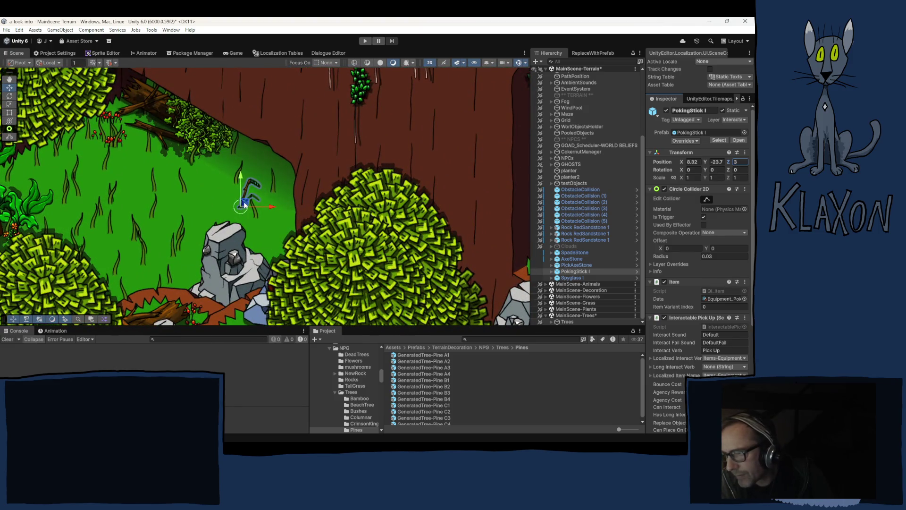
{"action": "mouse_move", "coordinate": [242, 200]}
{"action": "left_mouse_down"}
{"action": "mouse_move", "coordinate": [225, 207]}
{"action": "mouse_move", "coordinate": [266, 235]}
{"action": "left_mouse_up"}
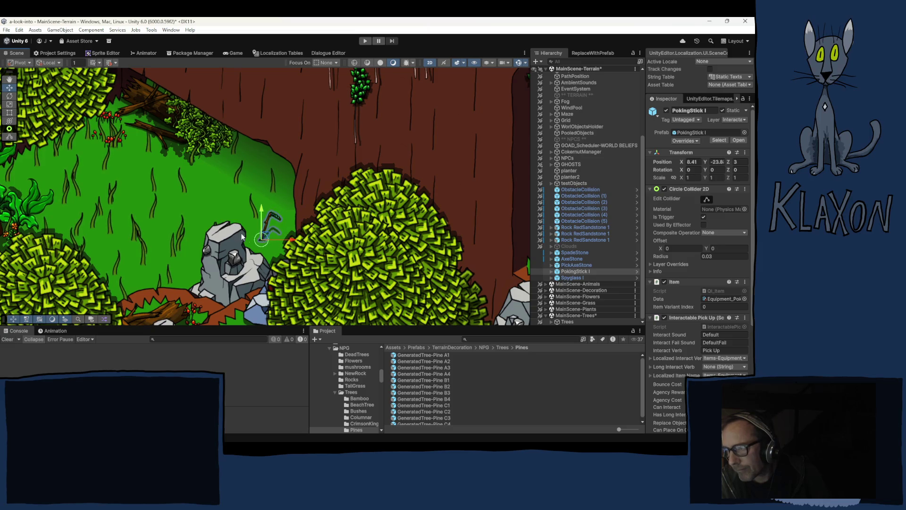
{"action": "left_click", "coordinate": [206, 213]}
{"action": "scroll", "coordinate": [172, 210], "scroll_direction": "down", "scroll_amount": 5}
{"action": "scroll", "coordinate": [174, 214], "scroll_direction": "down", "scroll_amount": 5}
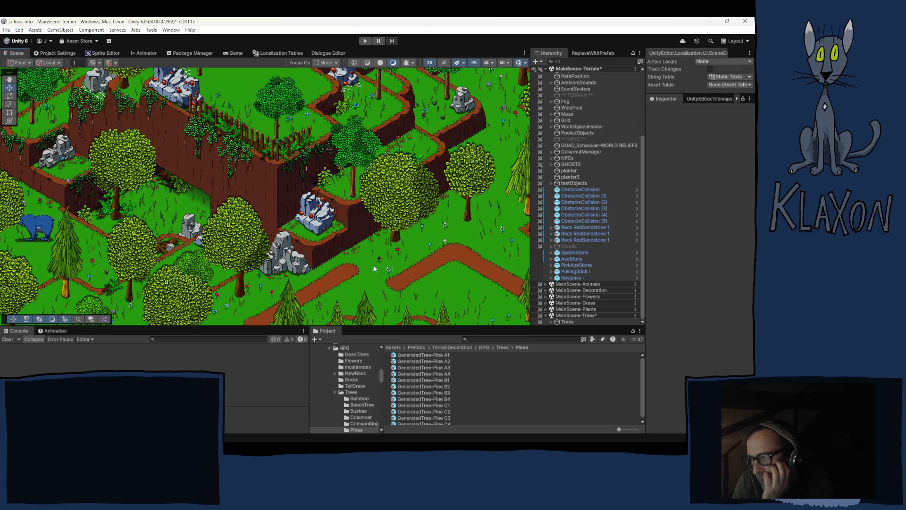
Frame Spyglass I and drag it down-right off the dirt path to about X -19, Y -35.8.
{"action": "double_click", "coordinate": [573, 279]}
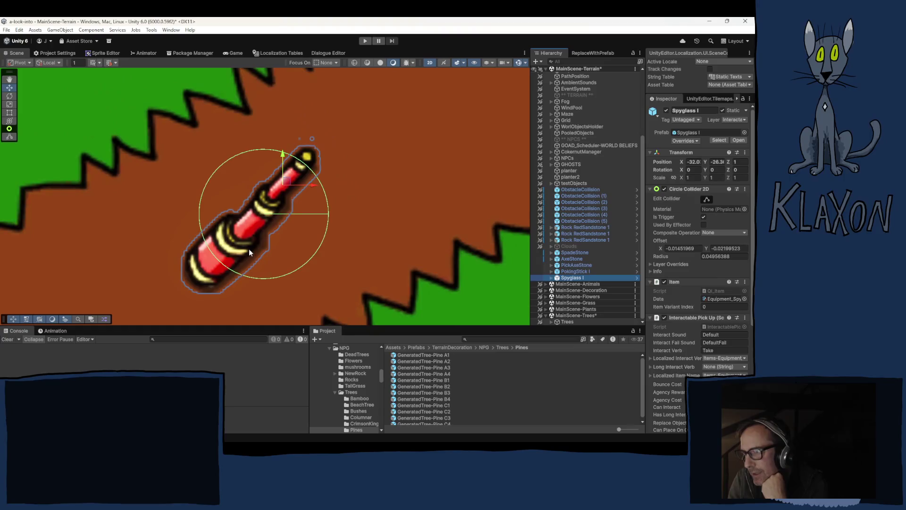
{"action": "scroll", "coordinate": [250, 247], "scroll_direction": "down", "scroll_amount": 10}
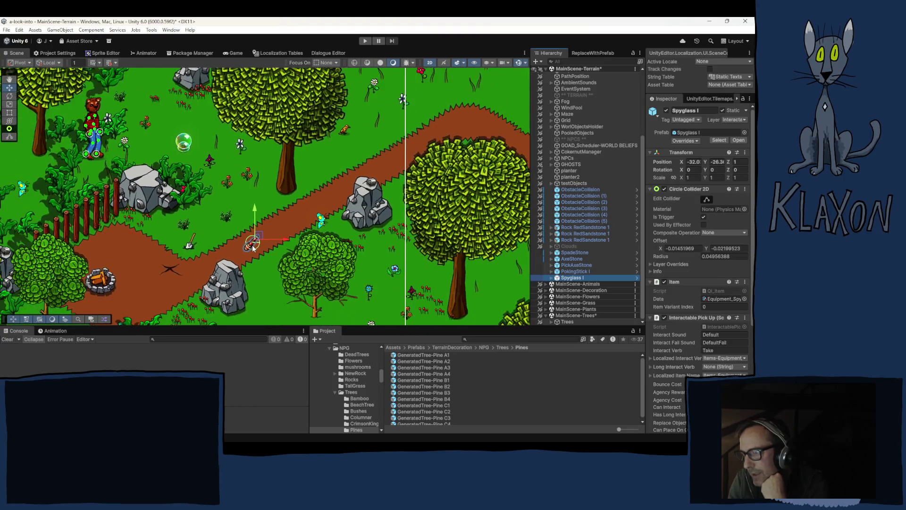
{"action": "scroll", "coordinate": [265, 250], "scroll_direction": "down", "scroll_amount": 5}
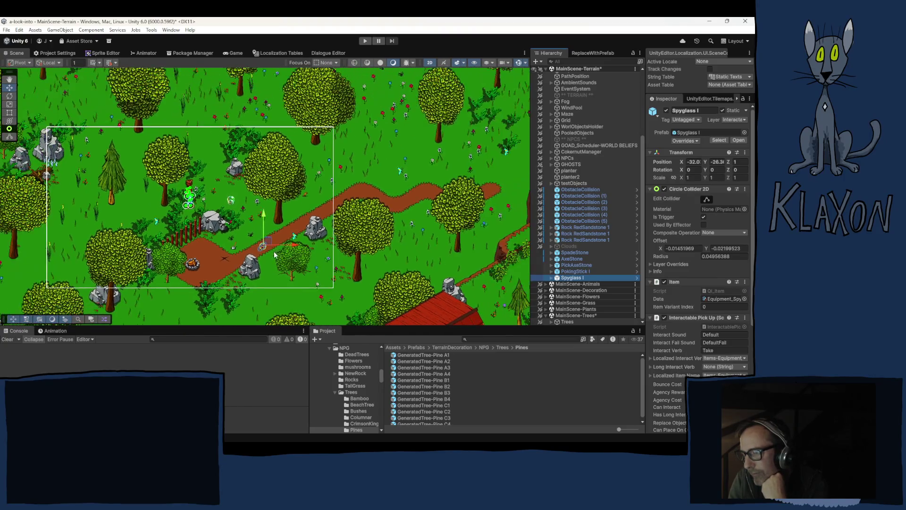
{"action": "left_click_drag", "start_coordinate": [397, 256], "coordinate": [351, 191]}
{"action": "scroll", "coordinate": [339, 193], "scroll_direction": "down", "scroll_amount": 5}
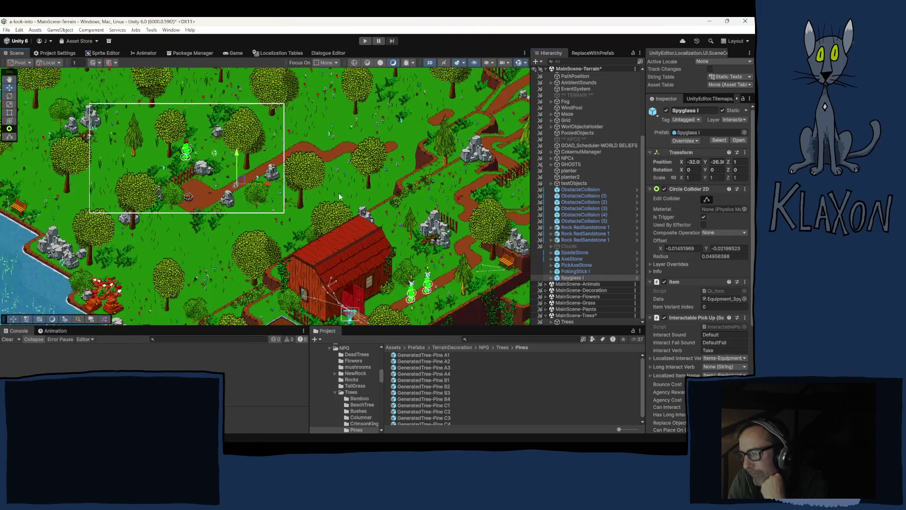
{"action": "left_click_drag", "start_coordinate": [341, 248], "coordinate": [252, 186]}
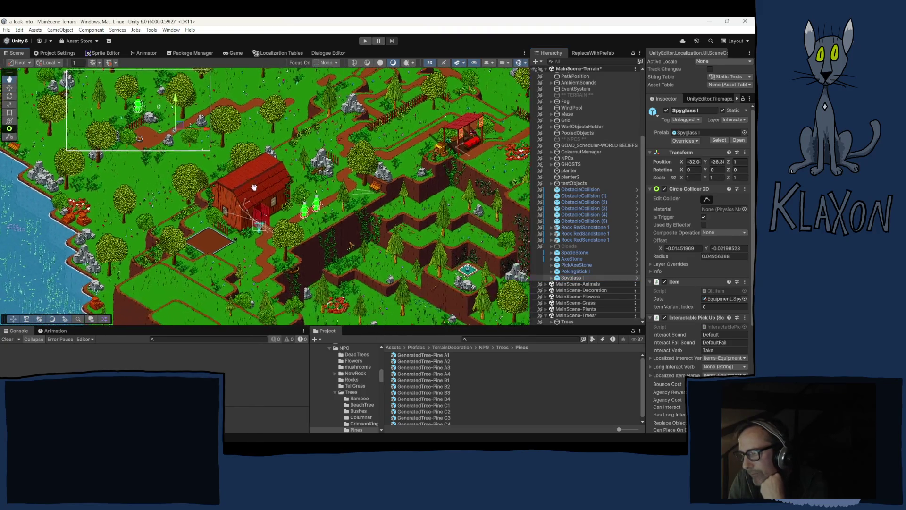
{"action": "mouse_move", "coordinate": [177, 122]}
{"action": "left_mouse_down"}
{"action": "mouse_move", "coordinate": [312, 236]}
{"action": "mouse_move", "coordinate": [425, 295]}
{"action": "mouse_move", "coordinate": [249, 146]}
{"action": "mouse_move", "coordinate": [302, 206]}
{"action": "mouse_move", "coordinate": [431, 275]}
{"action": "mouse_move", "coordinate": [272, 187]}
{"action": "mouse_move", "coordinate": [206, 129]}
{"action": "mouse_move", "coordinate": [377, 219]}
{"action": "mouse_move", "coordinate": [420, 277]}
{"action": "left_mouse_up"}
Drag Spyglass I further right to X -6.2, Y -38.3, between the cliffs and lake.
{"action": "key", "text": "w"}
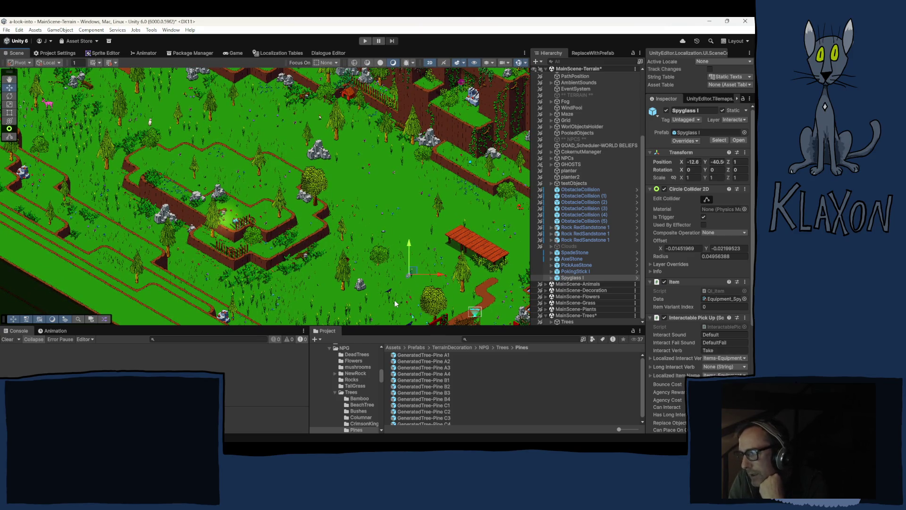
{"action": "key", "text": "q"}
{"action": "left_click_drag", "start_coordinate": [329, 264], "coordinate": [170, 146]}
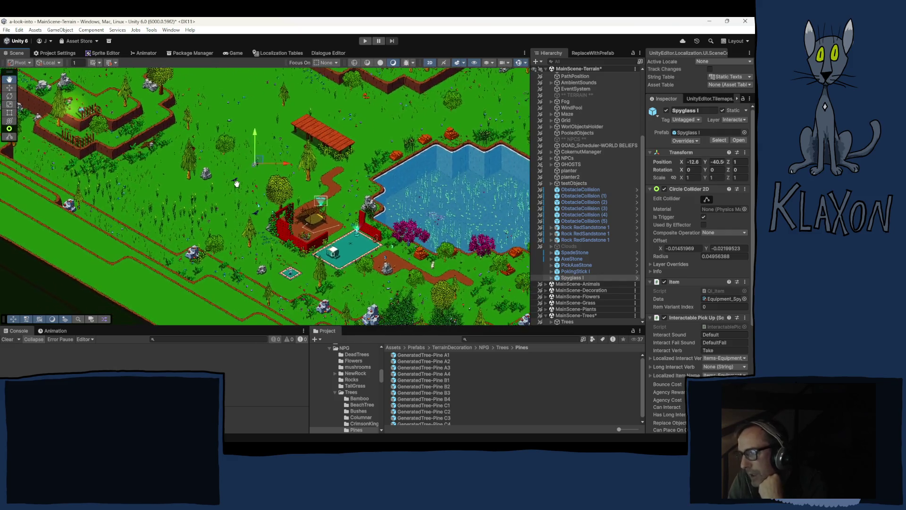
{"action": "key", "text": "w"}
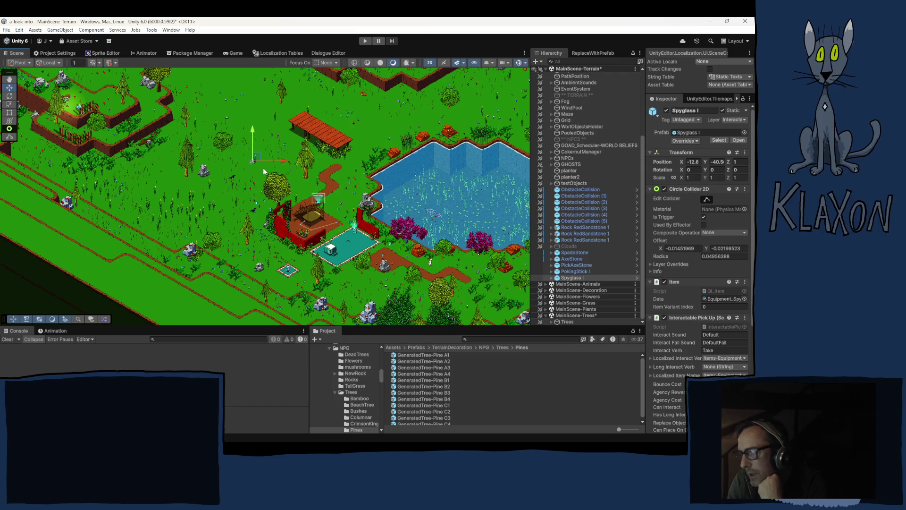
{"action": "mouse_move", "coordinate": [285, 159]}
{"action": "left_mouse_down"}
{"action": "mouse_move", "coordinate": [246, 234]}
{"action": "mouse_move", "coordinate": [260, 199]}
{"action": "mouse_move", "coordinate": [431, 144]}
{"action": "left_mouse_up"}
{"action": "left_click_drag", "start_coordinate": [405, 178], "coordinate": [346, 240]}
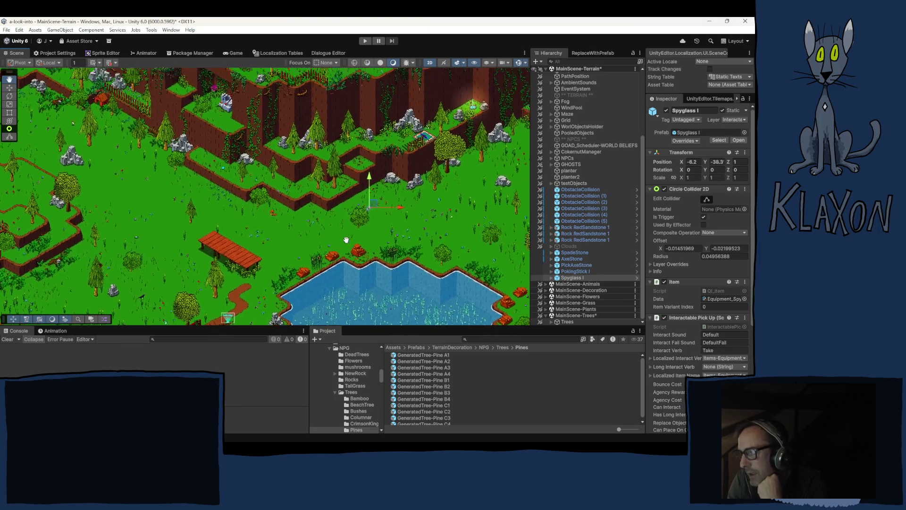
{"action": "scroll", "coordinate": [370, 237], "scroll_direction": "down", "scroll_amount": 1}
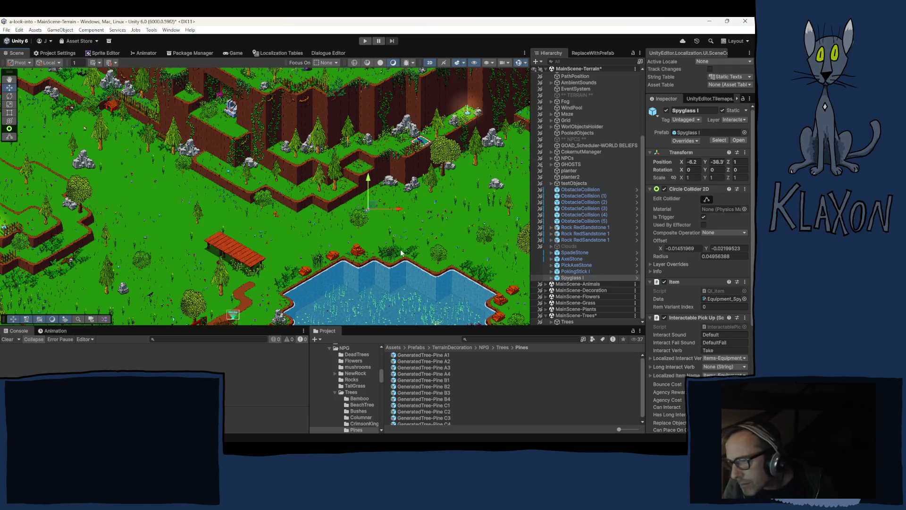
Drag the Spyglass right across the grass and nudge it slightly up-left.
{"action": "mouse_move", "coordinate": [382, 260]}
{"action": "left_mouse_down"}
{"action": "mouse_move", "coordinate": [233, 231]}
{"action": "mouse_move", "coordinate": [210, 272]}
{"action": "mouse_move", "coordinate": [135, 297]}
{"action": "left_mouse_up"}
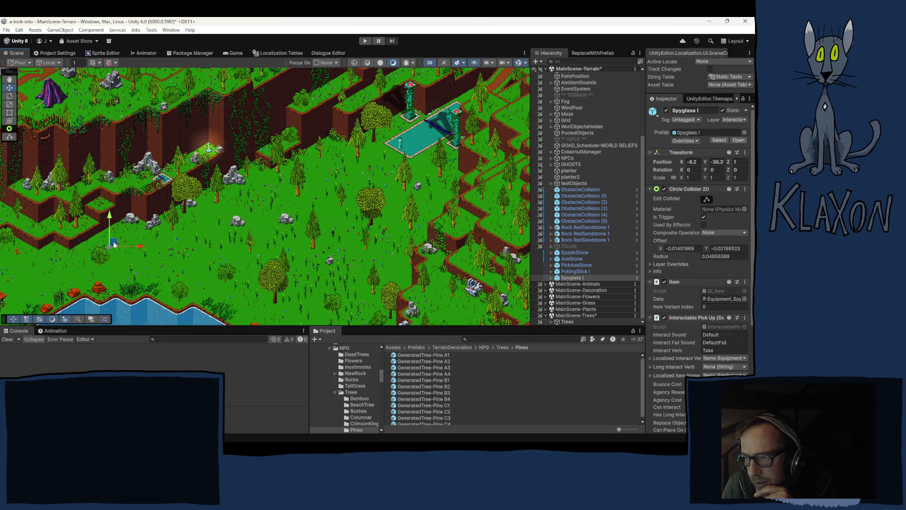
{"action": "mouse_move", "coordinate": [113, 244]}
{"action": "left_mouse_down"}
{"action": "mouse_move", "coordinate": [313, 194]}
{"action": "mouse_move", "coordinate": [242, 235]}
{"action": "mouse_move", "coordinate": [122, 247]}
{"action": "mouse_move", "coordinate": [196, 244]}
{"action": "mouse_move", "coordinate": [264, 277]}
{"action": "mouse_move", "coordinate": [225, 249]}
{"action": "left_mouse_up"}
{"action": "left_click_drag", "start_coordinate": [178, 245], "coordinate": [176, 246]}
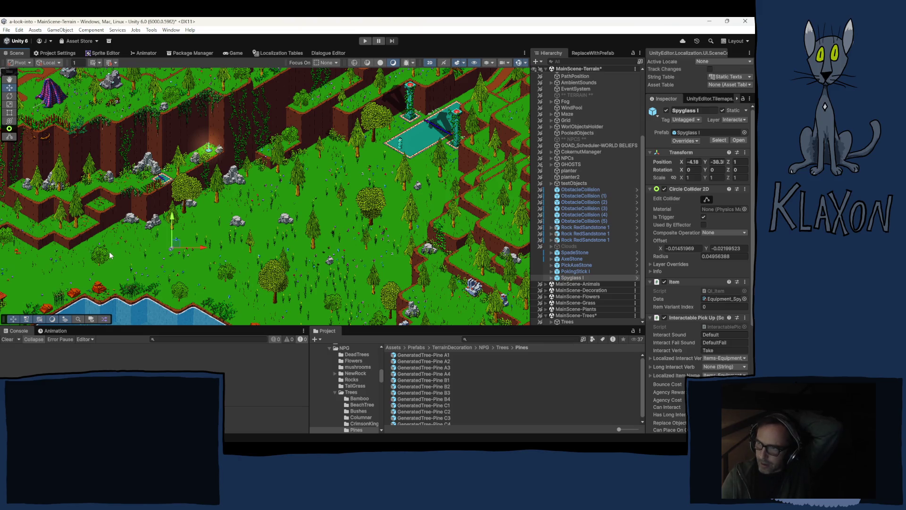
{"action": "scroll", "coordinate": [189, 138], "scroll_direction": "up", "scroll_amount": 5}
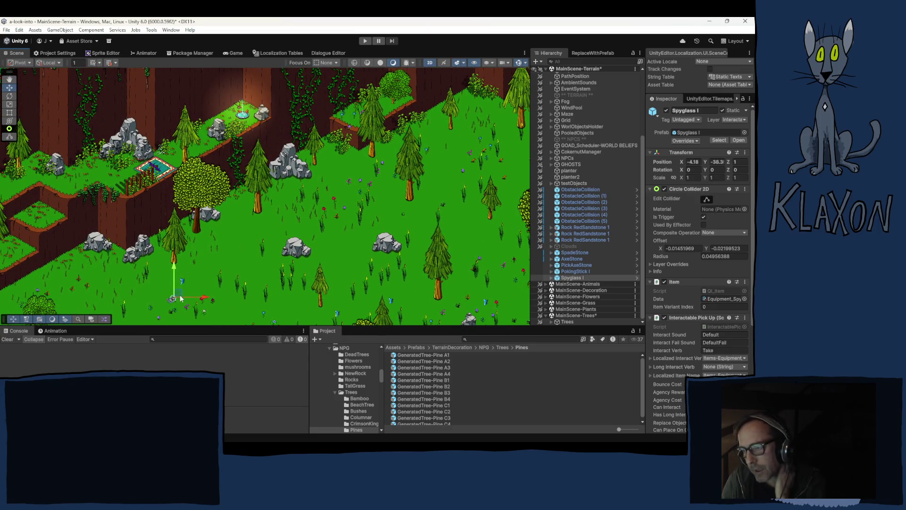
{"action": "mouse_move", "coordinate": [179, 293]}
{"action": "left_mouse_down"}
{"action": "mouse_move", "coordinate": [56, 276]}
{"action": "mouse_move", "coordinate": [19, 257]}
{"action": "mouse_move", "coordinate": [41, 222]}
{"action": "mouse_move", "coordinate": [207, 144]}
{"action": "left_mouse_up"}
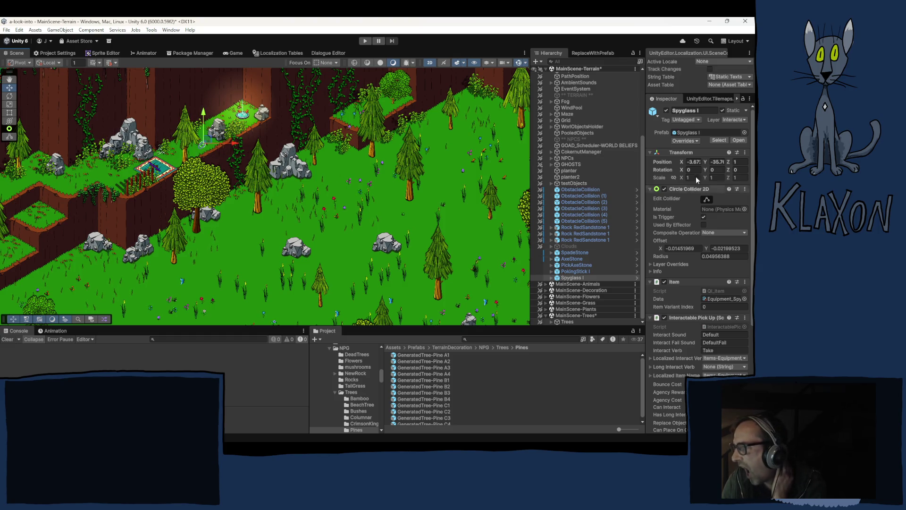
Set the Spyglass's Position Z to 4, shift it left to about X -3.75, and deselect.
{"action": "left_click", "coordinate": [743, 163]}
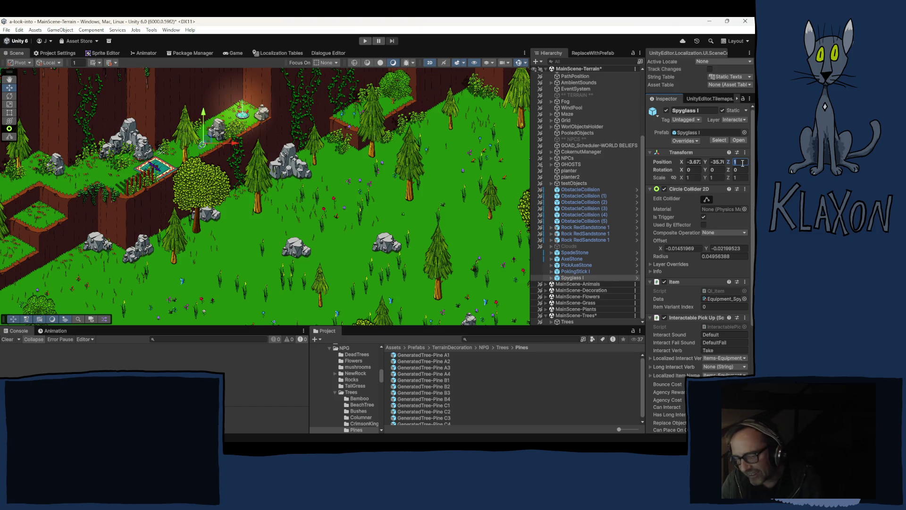
{"action": "type", "text": "4"}
{"action": "scroll", "coordinate": [214, 146], "scroll_direction": "up", "scroll_amount": 3}
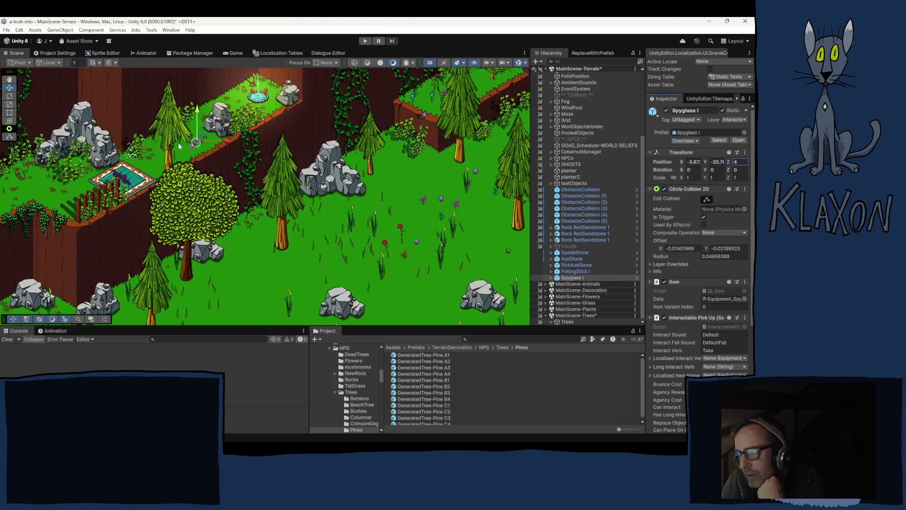
{"action": "scroll", "coordinate": [177, 142], "scroll_direction": "up", "scroll_amount": 2}
{"action": "left_click_drag", "start_coordinate": [211, 135], "coordinate": [200, 150]}
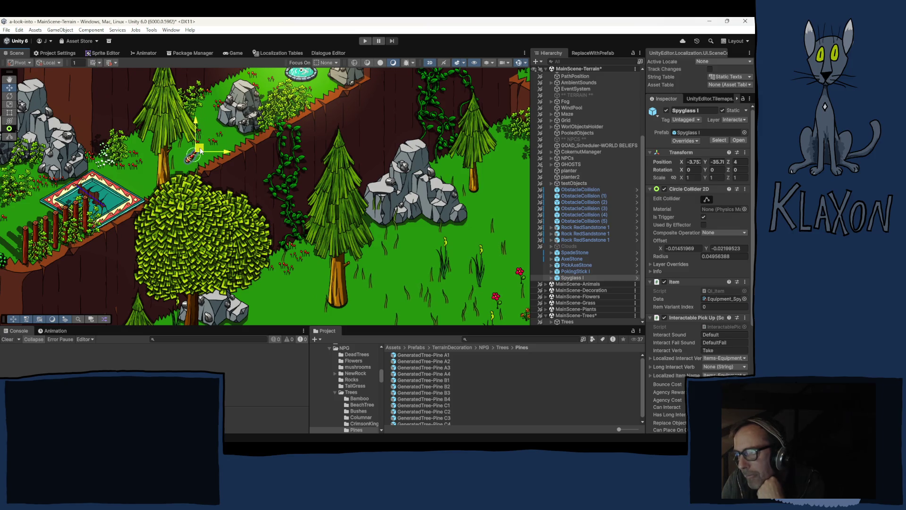
{"action": "left_click", "coordinate": [125, 175]}
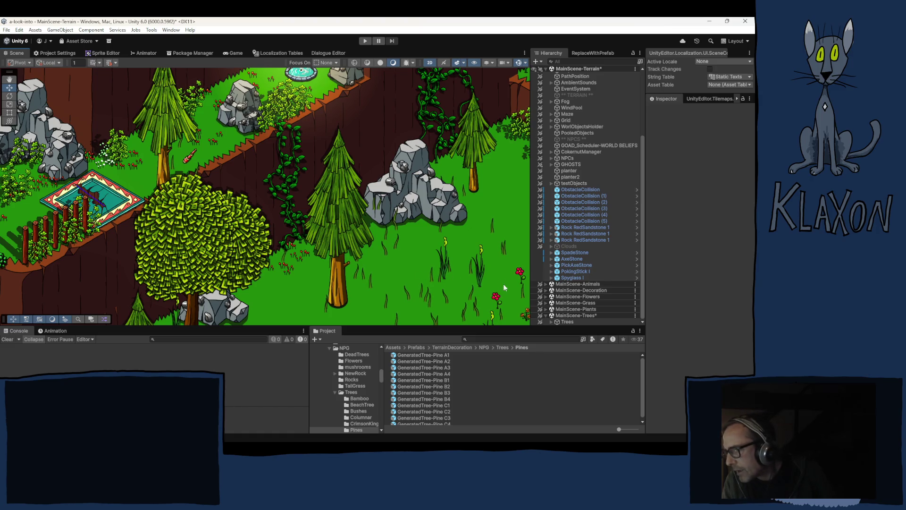
Run Set ID and Version on the Saveable Item Entity of PickAxeStone and PokingStick.
{"action": "left_click", "coordinate": [573, 265]}
{"action": "scroll", "coordinate": [690, 302], "scroll_direction": "down", "scroll_amount": 5}
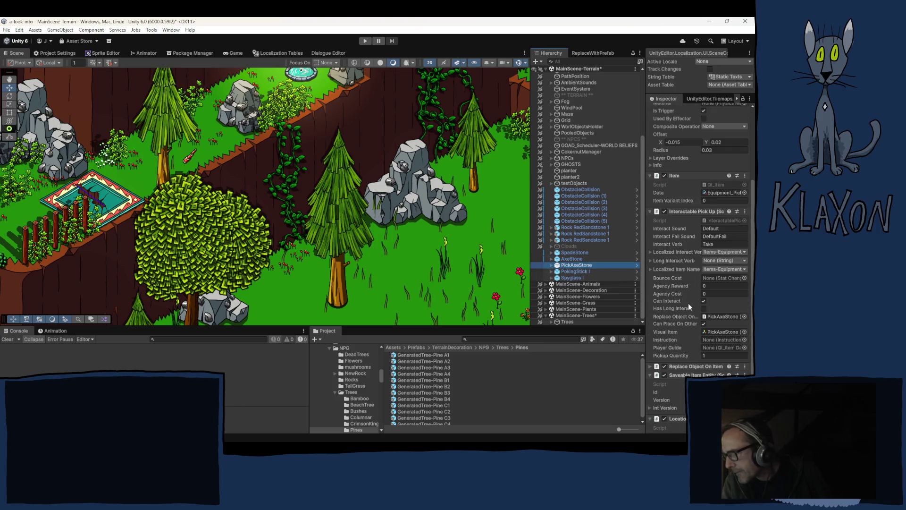
{"action": "right_click", "coordinate": [698, 375]}
{"action": "left_click", "coordinate": [698, 374]}
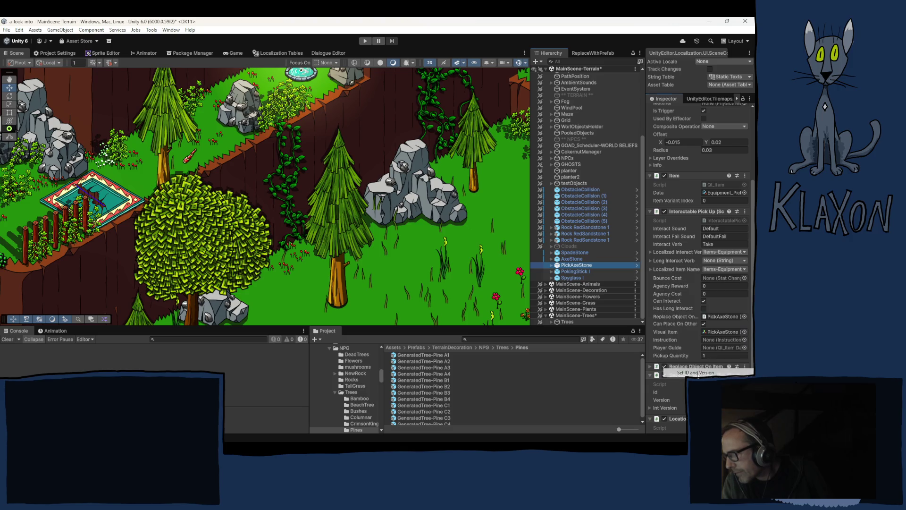
{"action": "left_click", "coordinate": [578, 271]}
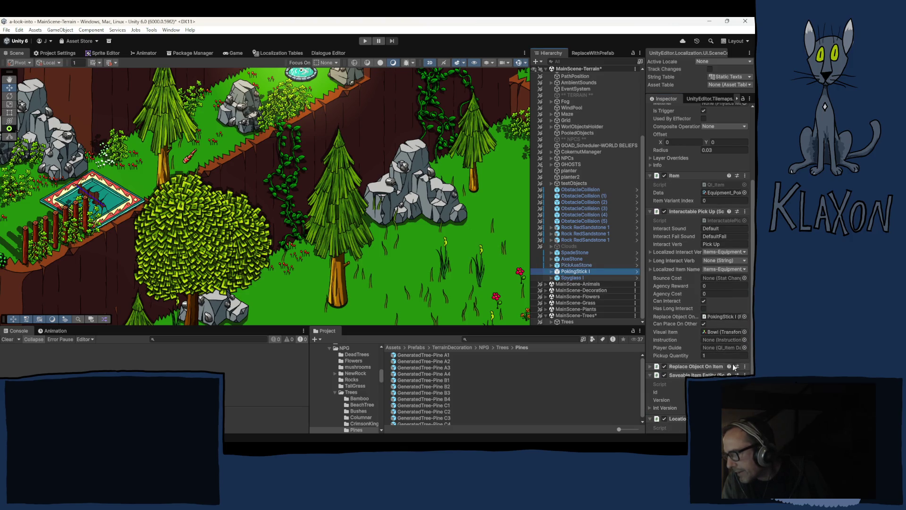
{"action": "right_click", "coordinate": [698, 375]}
{"action": "left_click", "coordinate": [698, 373]}
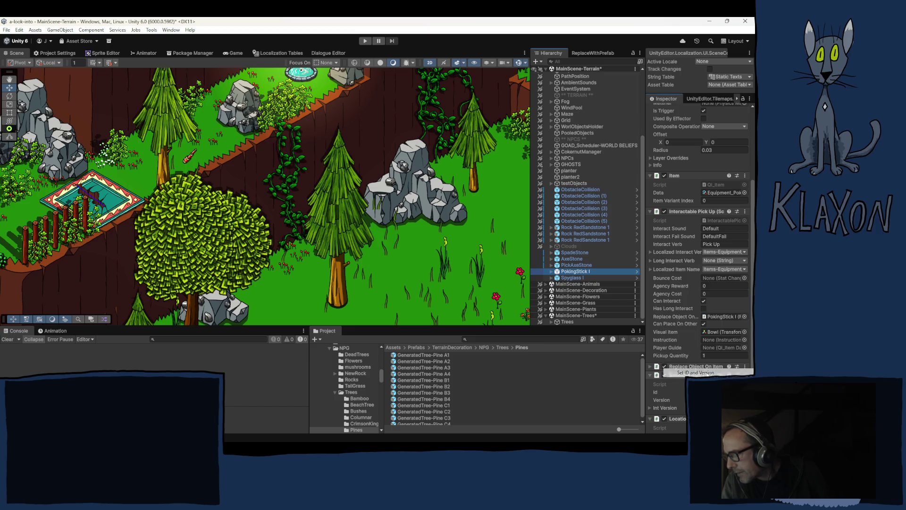
Select Spyglass and expand its Saveable Item Entity component to show the ID fields.
{"action": "left_click", "coordinate": [580, 277]}
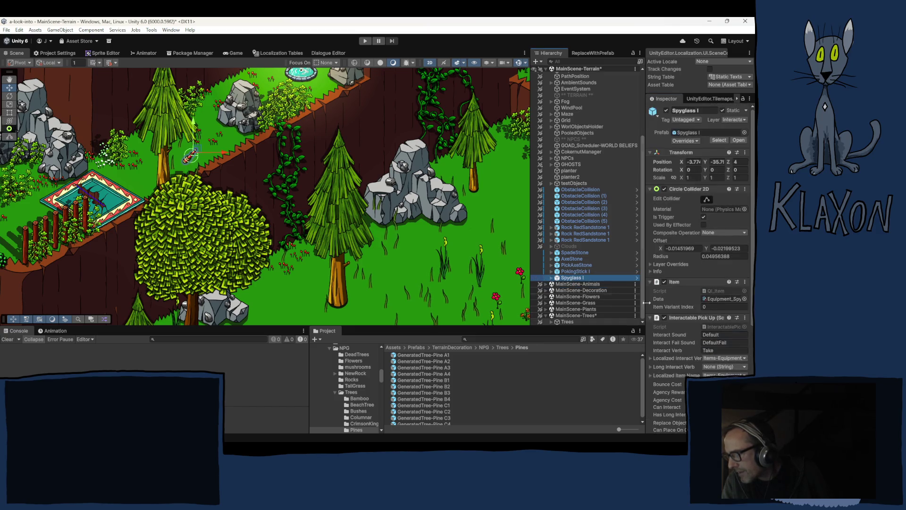
{"action": "scroll", "coordinate": [698, 236], "scroll_direction": "down", "scroll_amount": 5}
{"action": "left_click", "coordinate": [693, 375]}
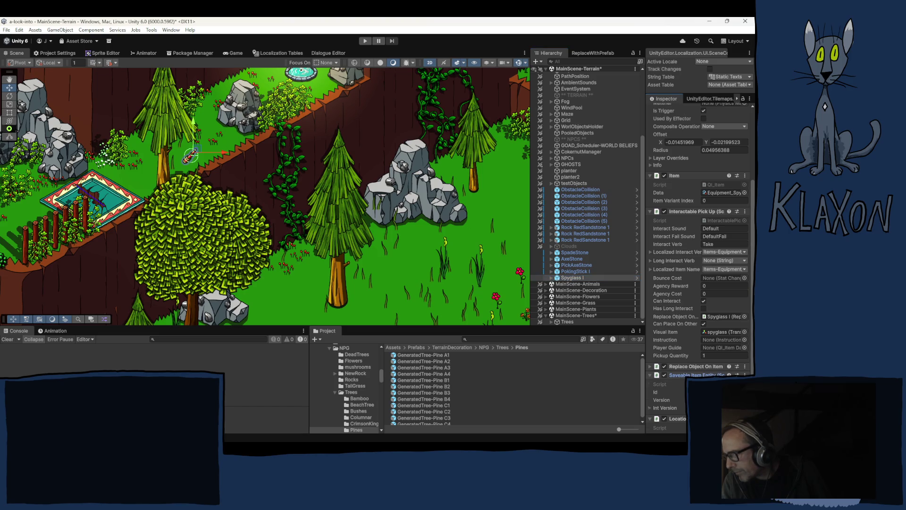
{"action": "right_click", "coordinate": [694, 374]}
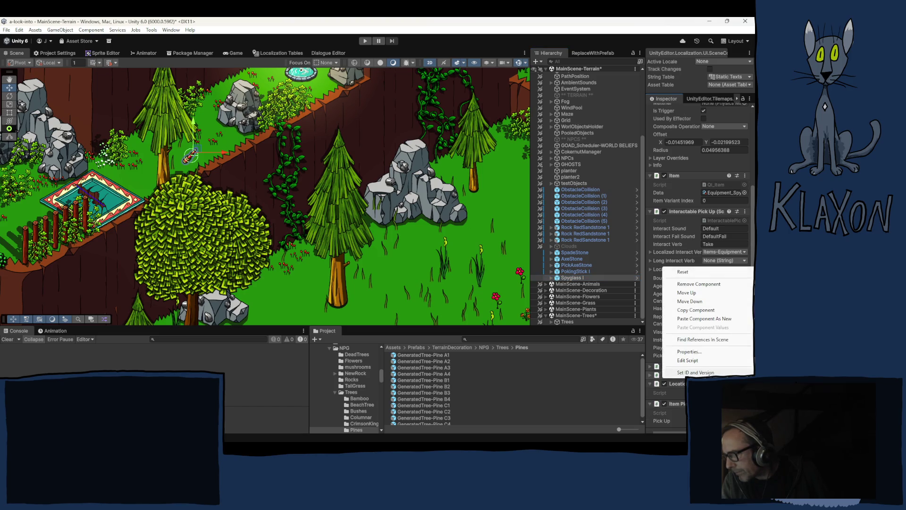
{"action": "key", "text": "Escape"}
{"action": "left_click", "coordinate": [694, 375]}
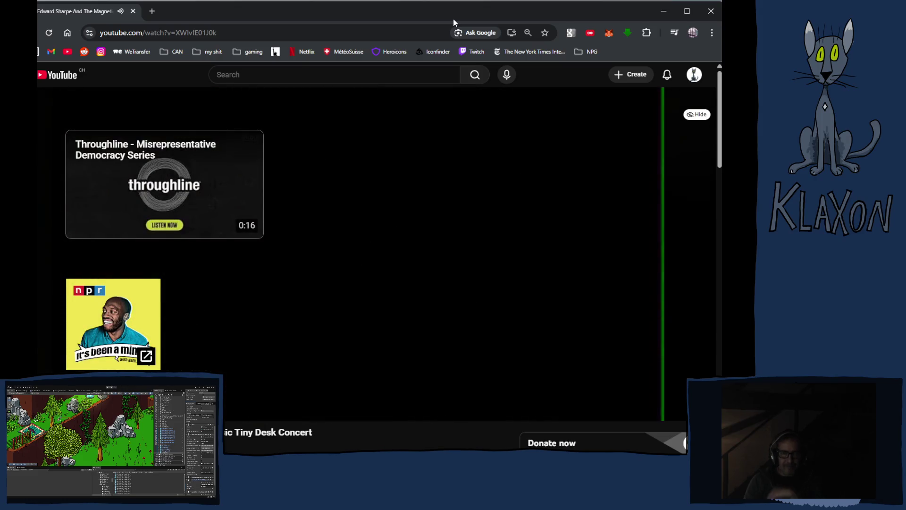
Scroll through the comments below the concert video on YouTube.
{"action": "mouse_move", "coordinate": [357, 126]}
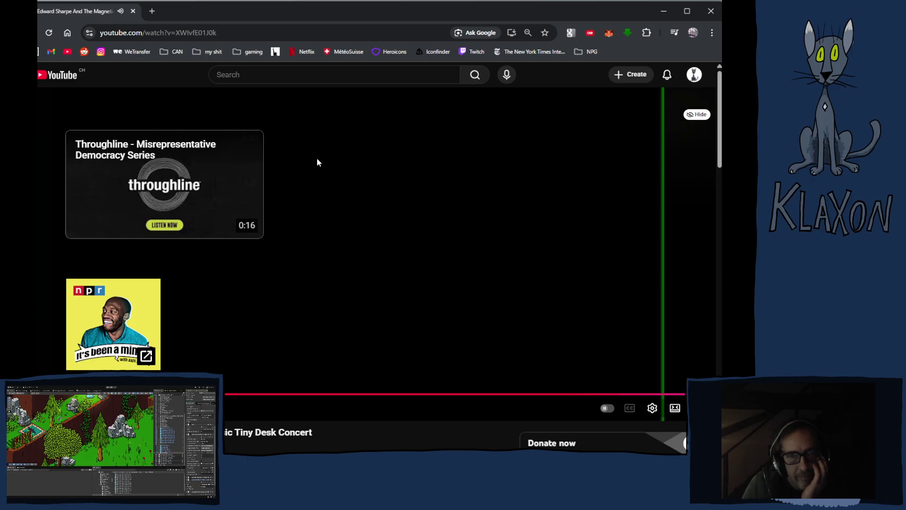
{"action": "scroll", "coordinate": [364, 206], "scroll_direction": "down", "scroll_amount": 4}
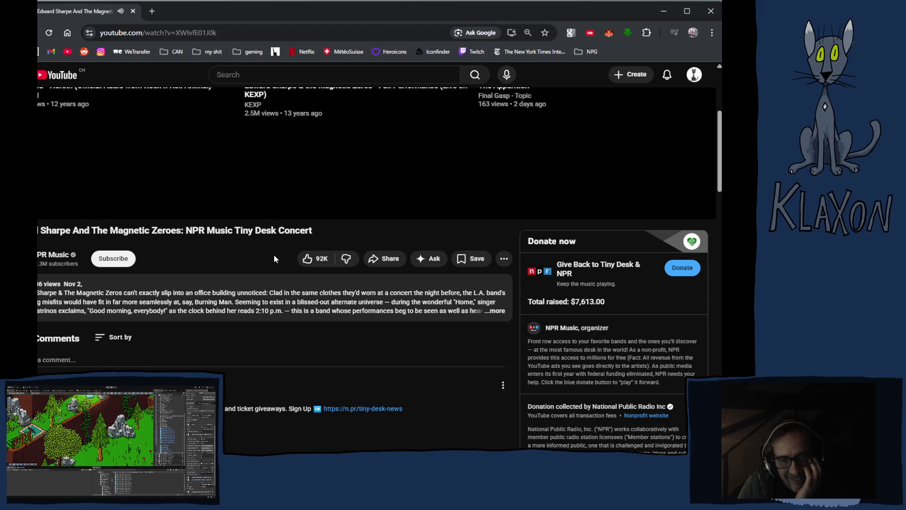
{"action": "scroll", "coordinate": [274, 256], "scroll_direction": "down", "scroll_amount": 3}
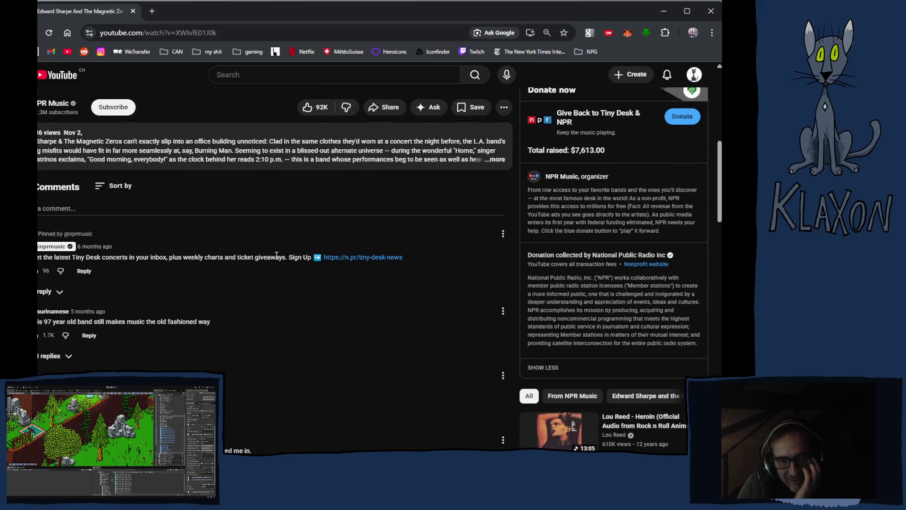
{"action": "scroll", "coordinate": [224, 327], "scroll_direction": "down", "scroll_amount": 2}
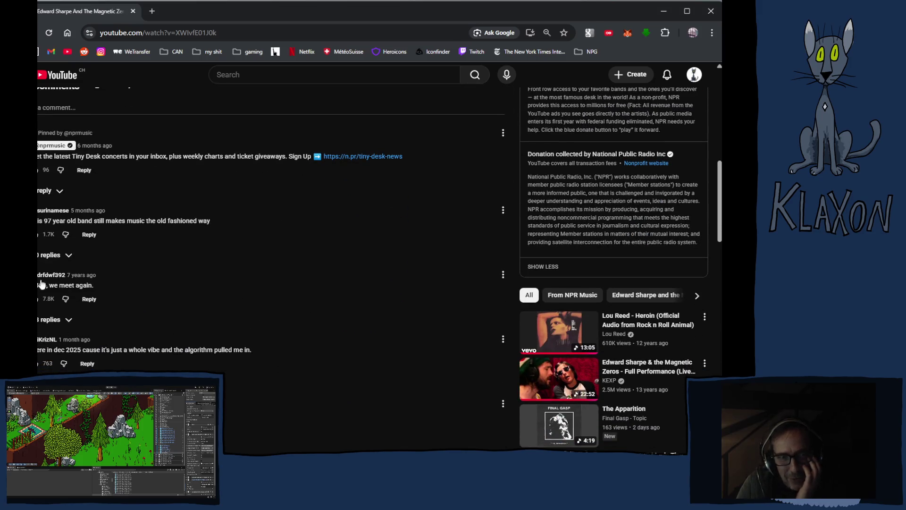
{"action": "scroll", "coordinate": [128, 283], "scroll_direction": "up", "scroll_amount": 10}
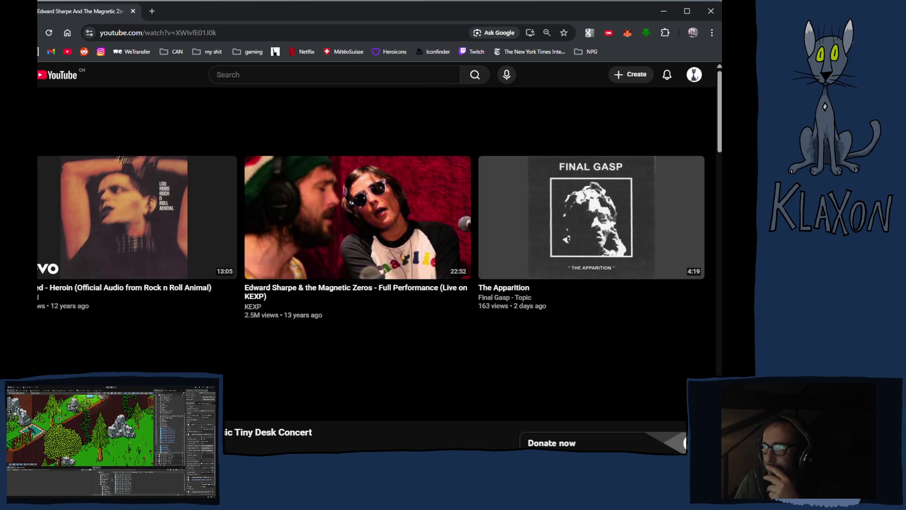
Pause the Residents concert video and minimize the browser to return to Unity.
{"action": "key", "text": "alt+Tab"}
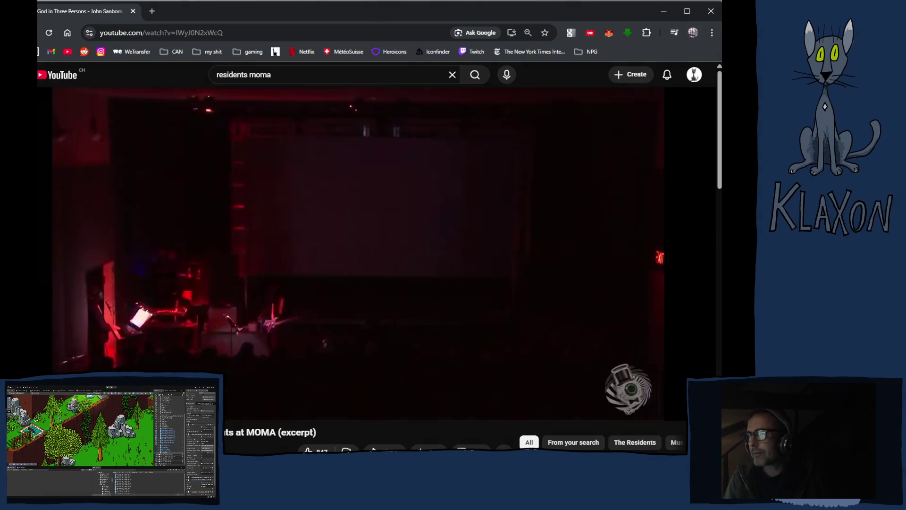
{"action": "left_click", "coordinate": [643, 160]}
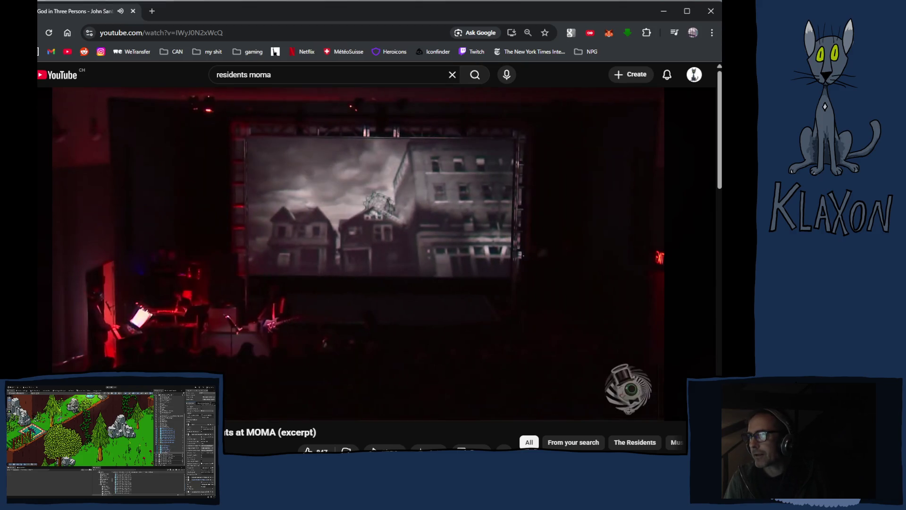
{"action": "left_click", "coordinate": [664, 11]}
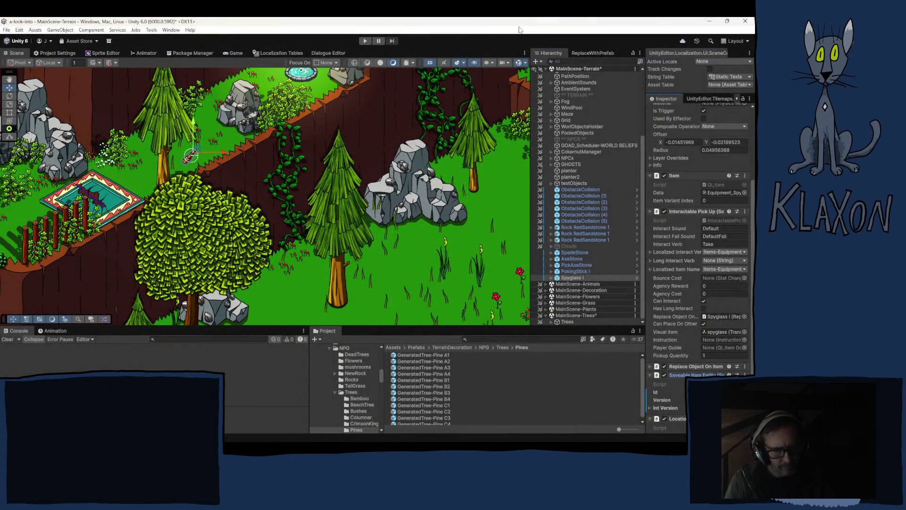